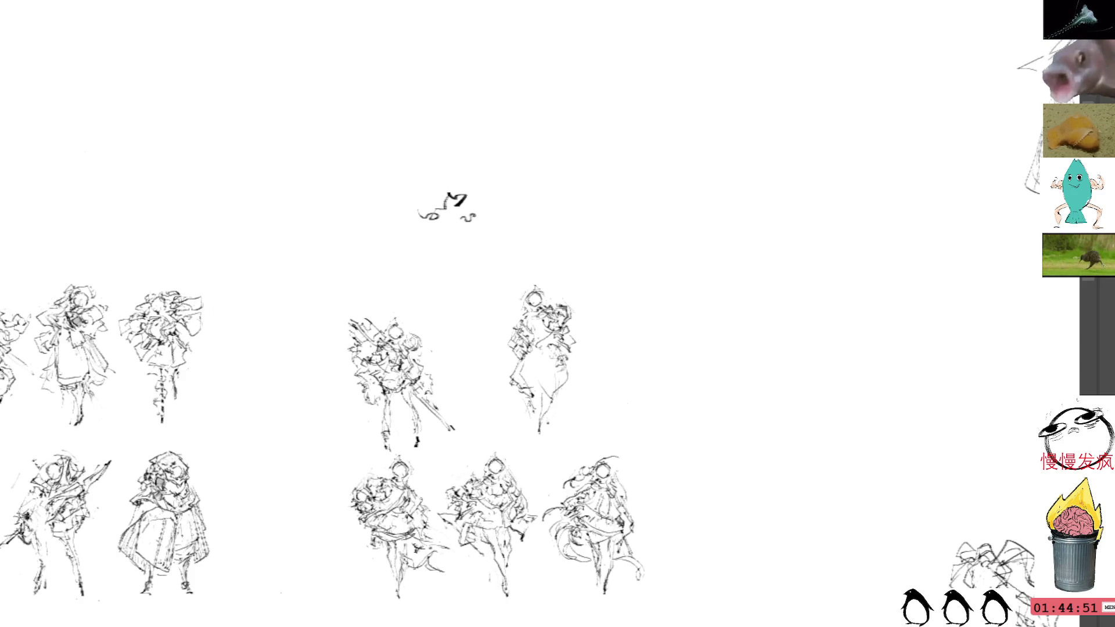
- Lasso and delete the stray scribble above the sketches
mouse_move(429, 177)
left_mouse_down()
mouse_move(514, 206)
mouse_move(567, 209)
mouse_move(507, 186)
left_mouse_up()
key("Delete")
key("ctrl+d")
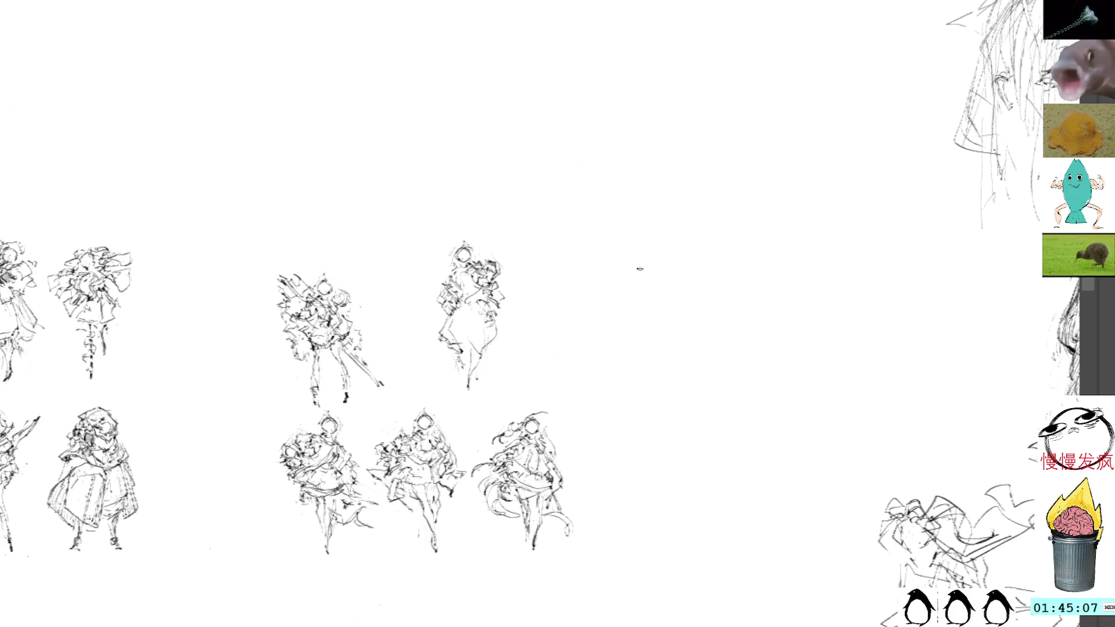
- Add refining strokes to the upper-right pose's lower leg and shoulder
left_click_drag(634, 273, 730, 264)
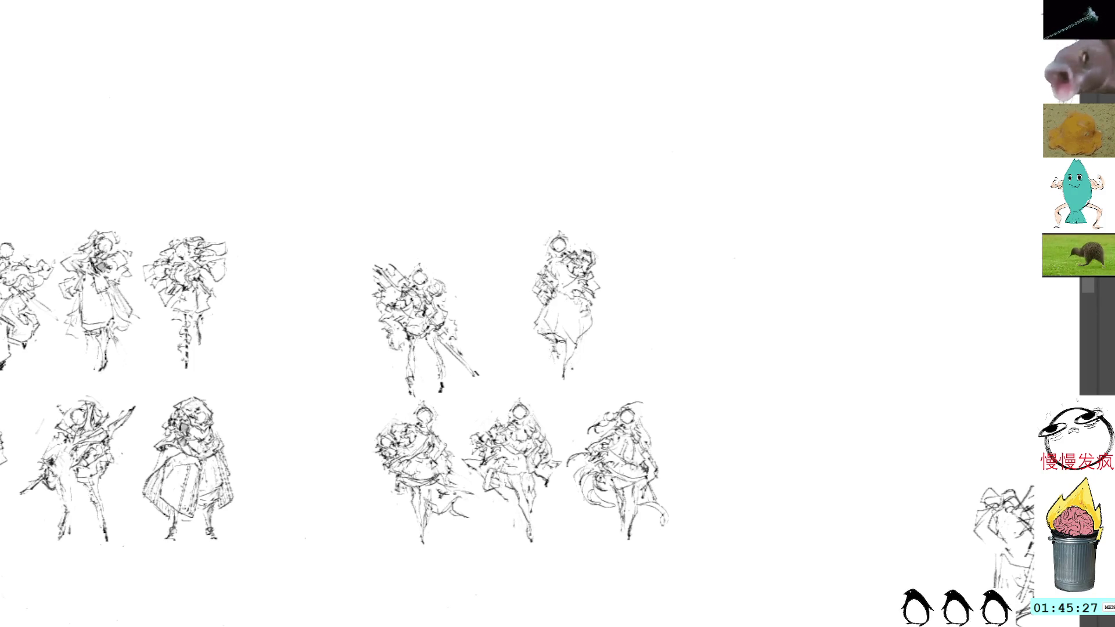
left_click_drag(571, 346, 565, 375)
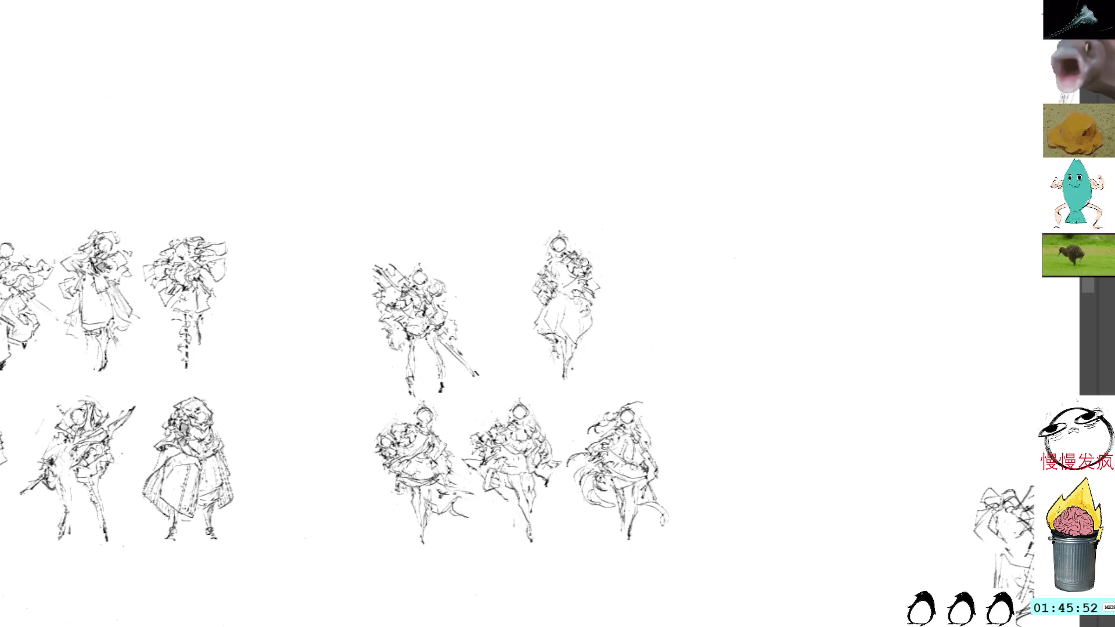
mouse_move(582, 256)
left_mouse_down()
mouse_move(599, 260)
mouse_move(609, 335)
mouse_move(610, 317)
left_mouse_up()
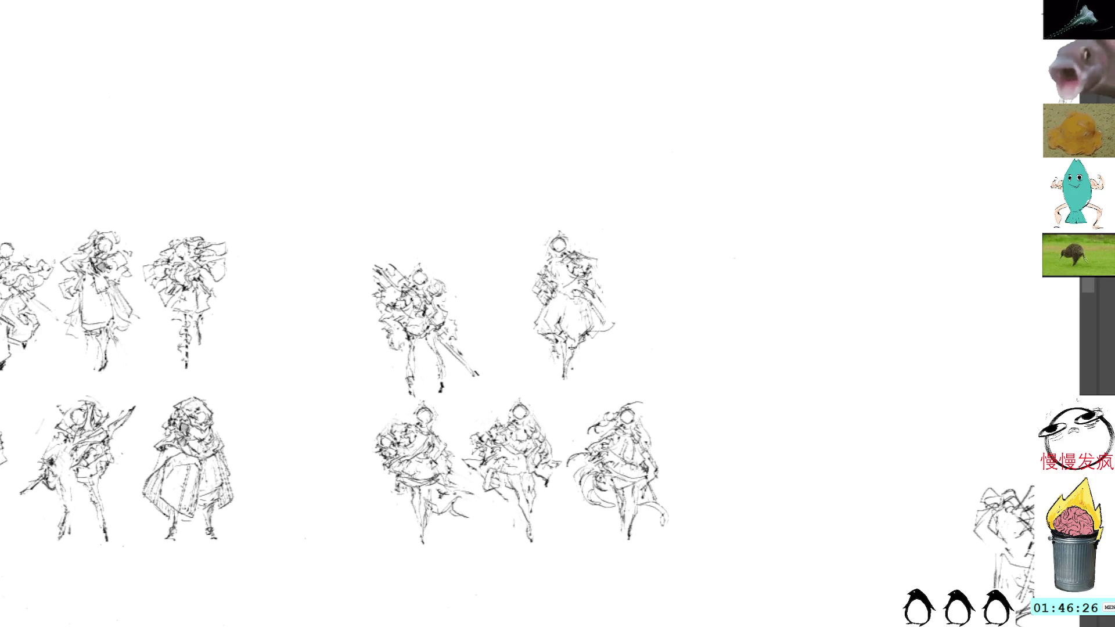
left_click_drag(592, 352, 561, 317)
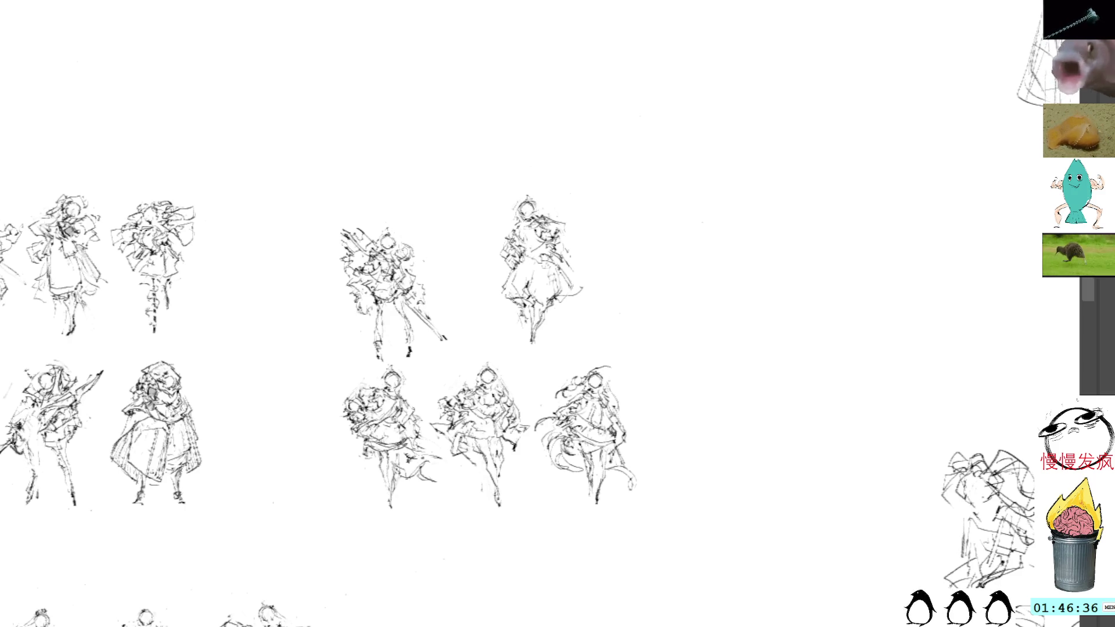
left_click(541, 207)
- Move the upper-right pose to the end of the lower row and shorten it slightly from the top
mouse_move(539, 238)
left_mouse_down()
mouse_move(555, 266)
mouse_move(545, 266)
mouse_move(659, 345)
mouse_move(597, 250)
mouse_move(574, 256)
left_mouse_up()
left_click_drag(630, 283, 644, 331)
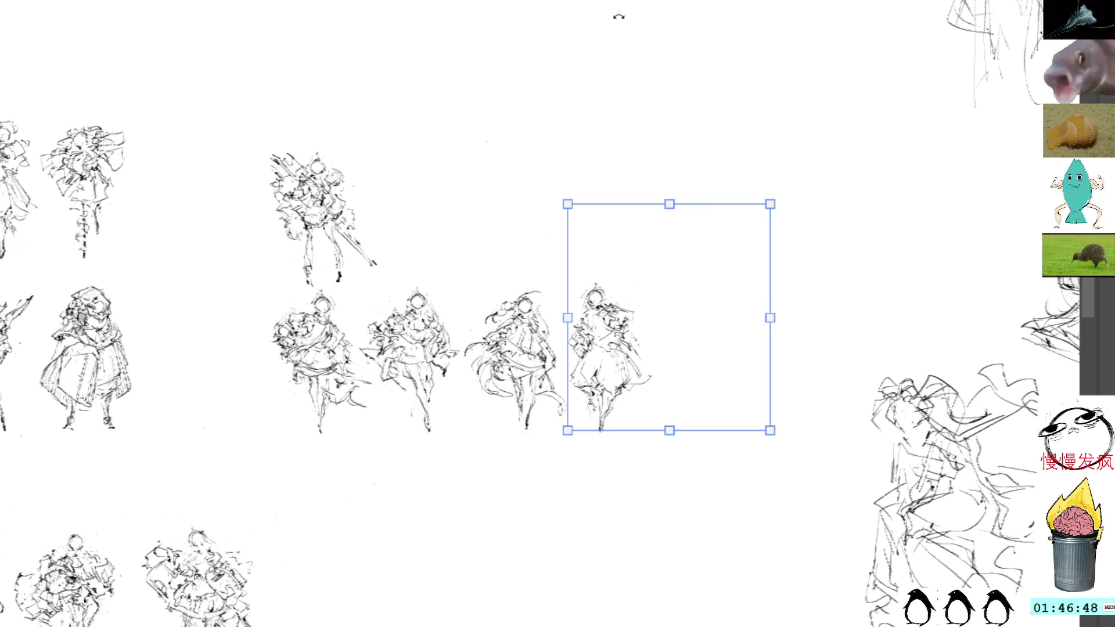
left_click_drag(669, 204, 667, 207)
key("Return")
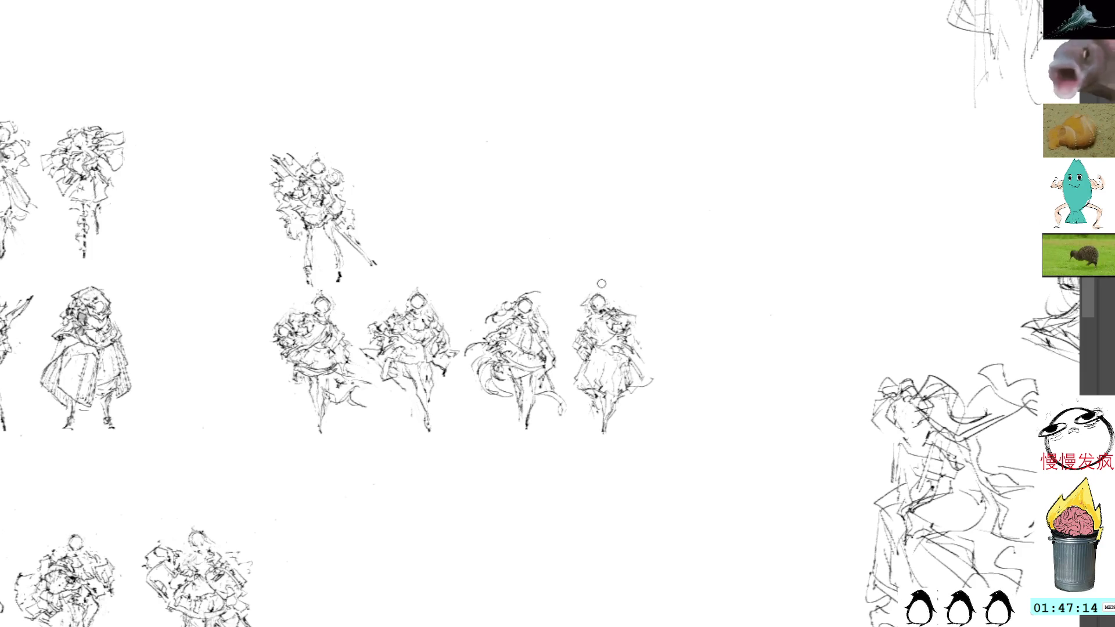
mouse_move(555, 226)
left_mouse_down()
mouse_move(611, 260)
mouse_move(601, 249)
left_mouse_up()
- Lasso and rotate the sword-holding figure, then paste the rotated copy beside it
mouse_move(468, 239)
left_mouse_down()
mouse_move(424, 350)
mouse_move(428, 365)
left_mouse_up()
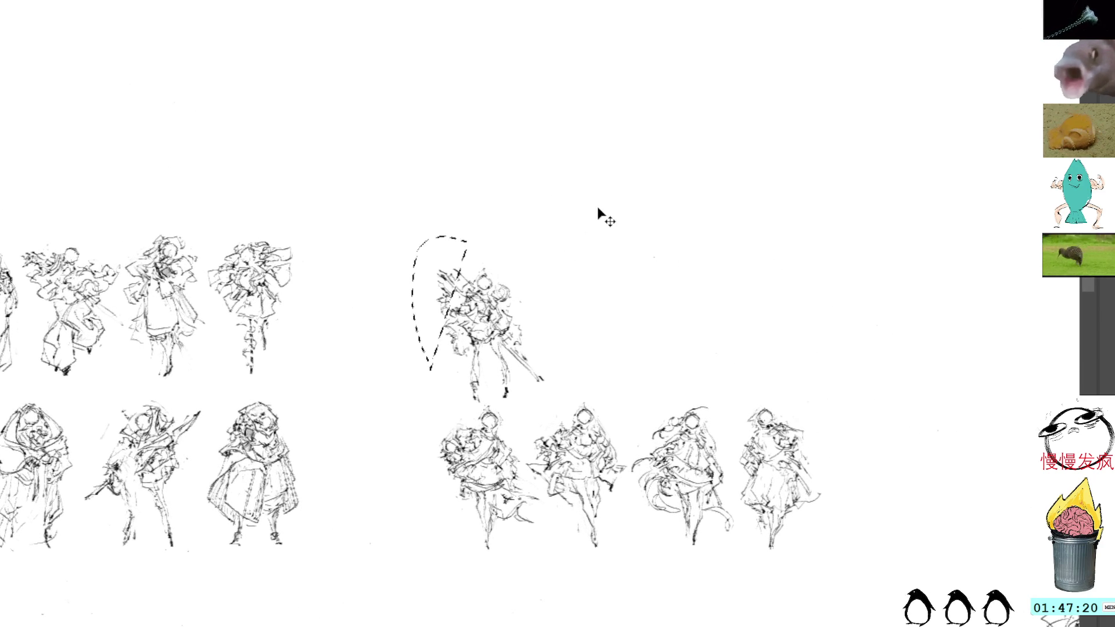
mouse_move(421, 303)
left_mouse_down()
mouse_move(440, 356)
mouse_move(481, 412)
mouse_move(526, 423)
mouse_move(474, 285)
mouse_move(453, 293)
left_mouse_up()
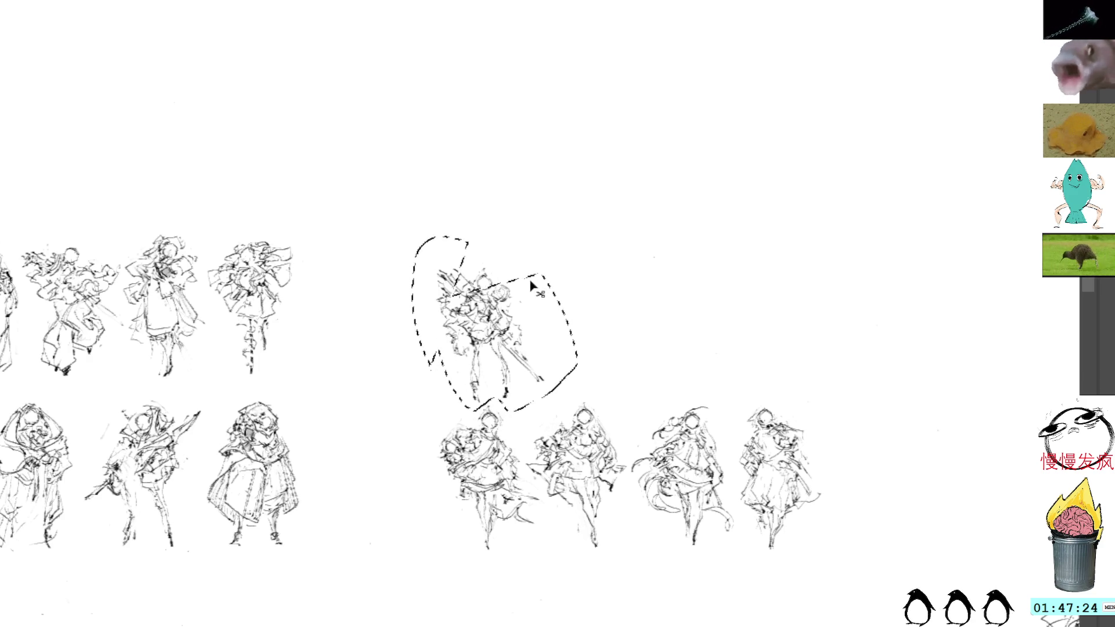
key("ctrl+t")
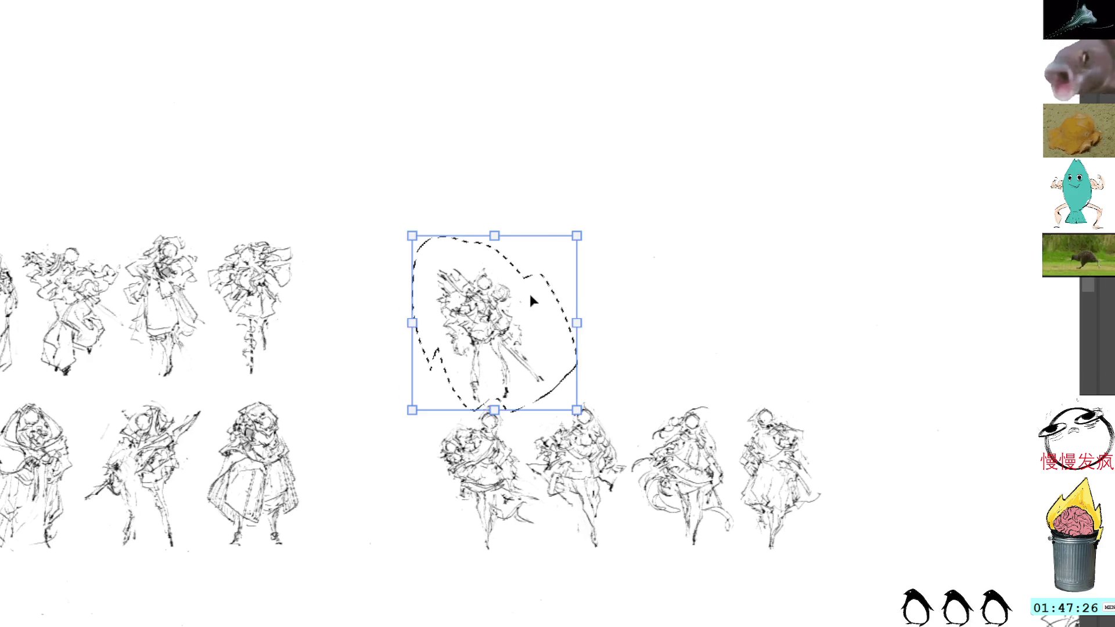
left_click_drag(530, 299, 572, 193)
key("Return")
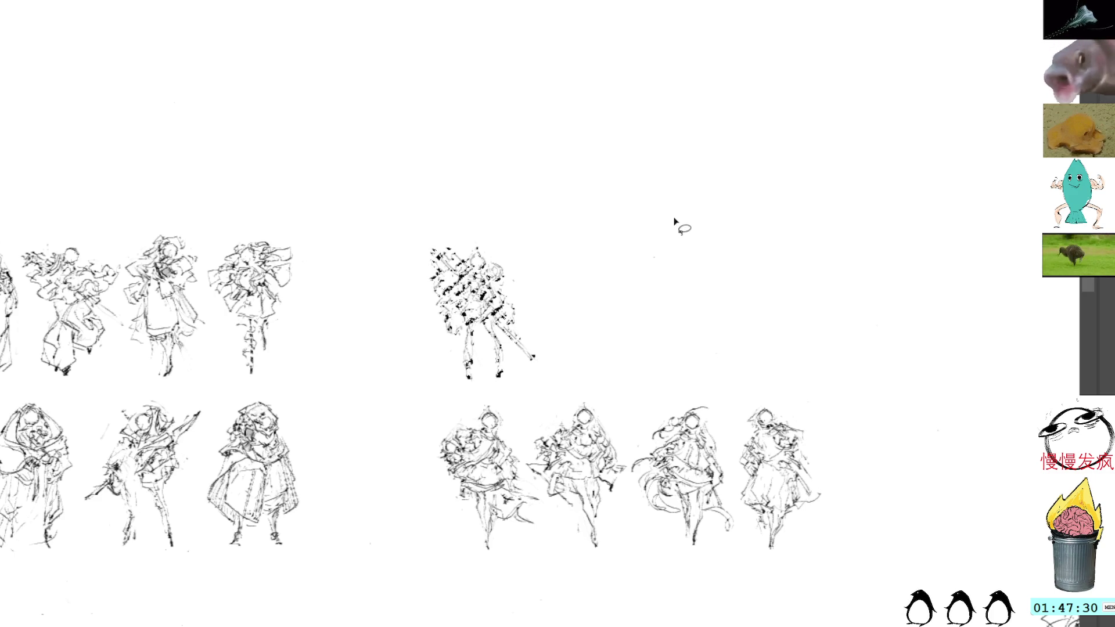
left_click_drag(684, 251, 622, 219)
key("ctrl+v")
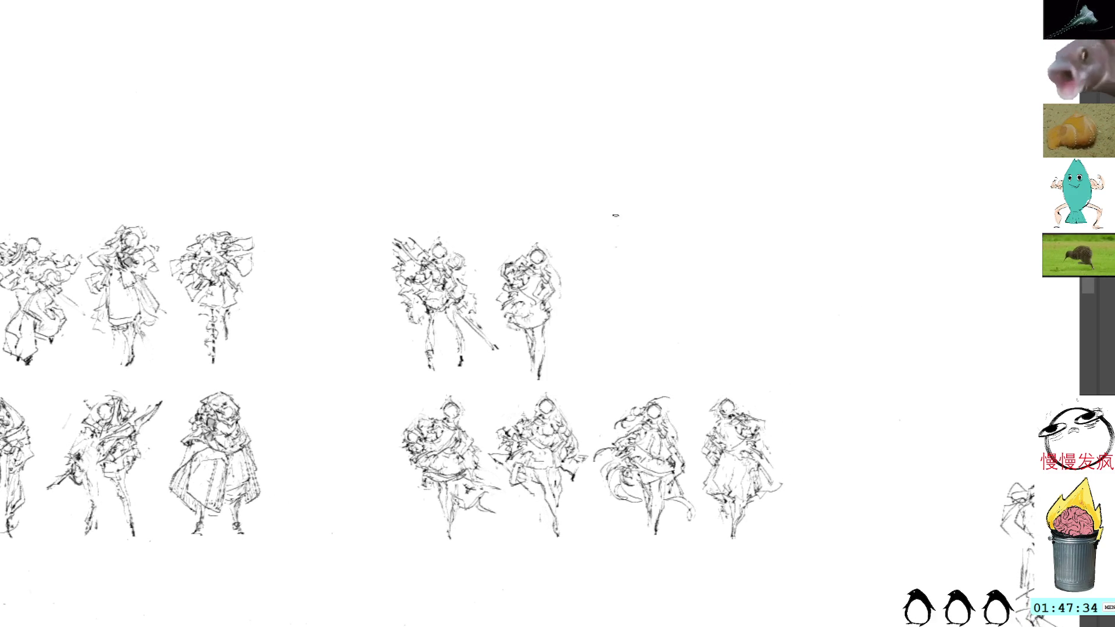
left_click_drag(552, 273, 590, 253)
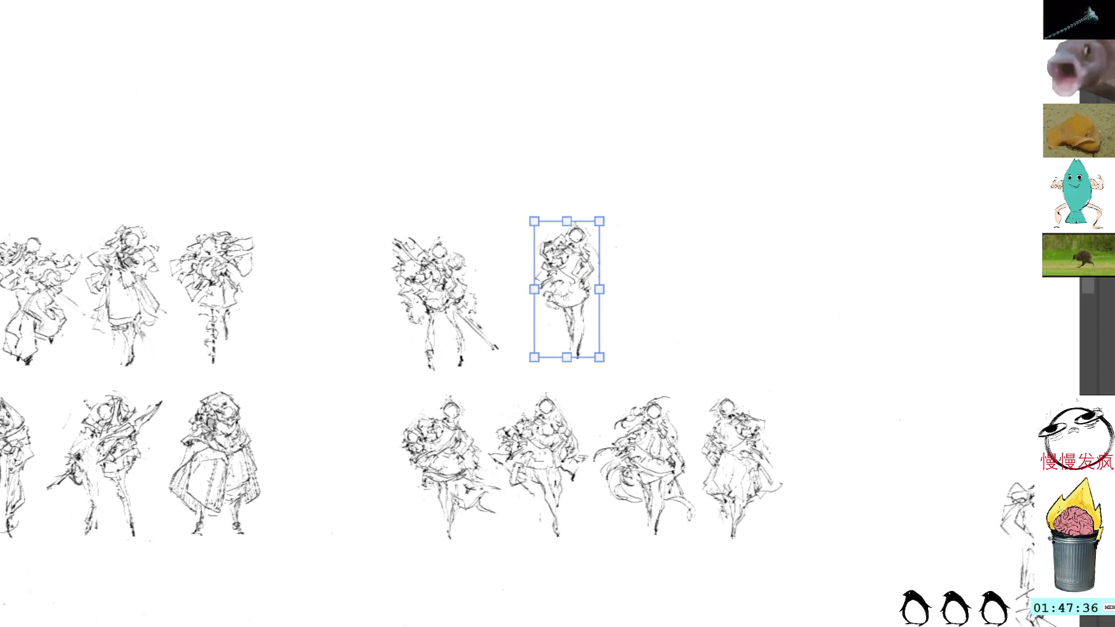
key("Return")
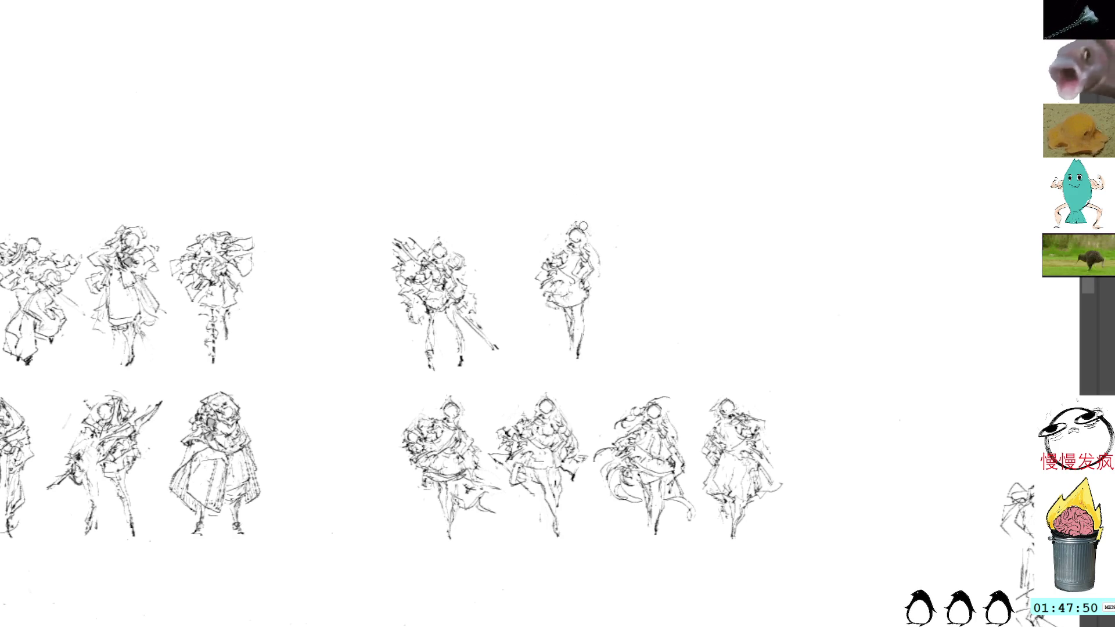
- Draw long curved cape lines down the new pose's right side, plus skirt and torso strokes
left_click_drag(588, 253, 609, 302)
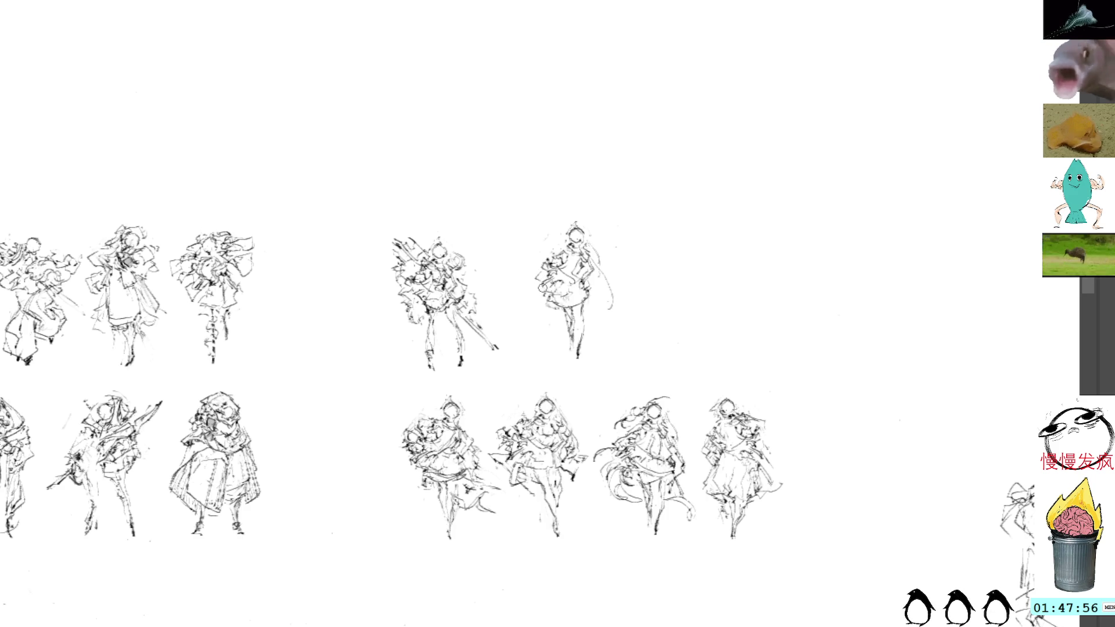
left_click_drag(551, 290, 540, 320)
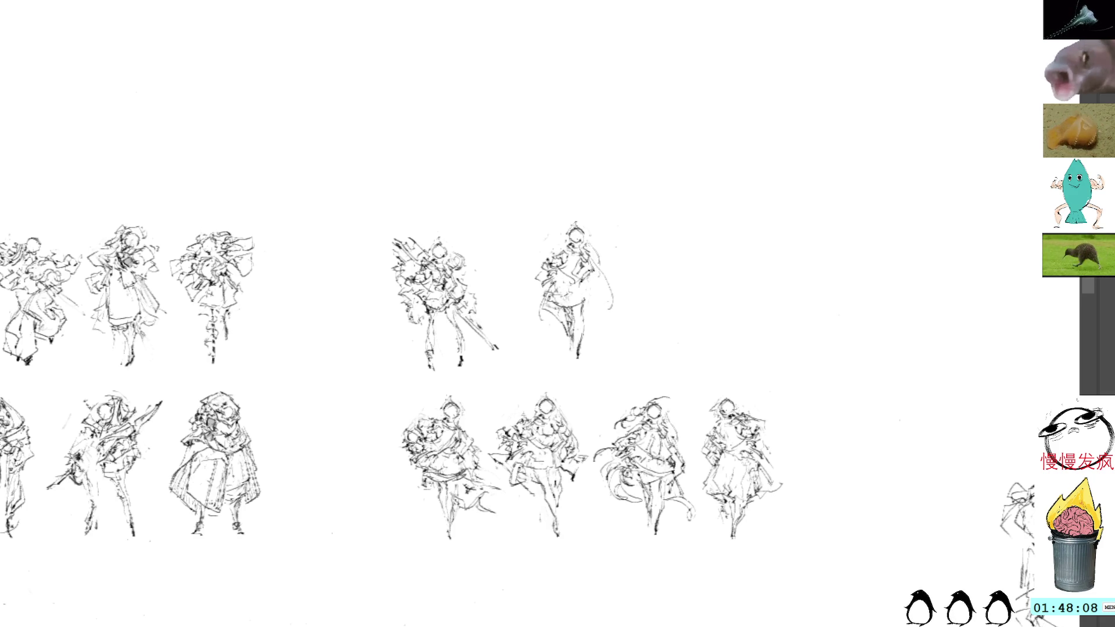
mouse_move(590, 277)
left_mouse_down()
mouse_move(626, 340)
mouse_move(588, 318)
left_mouse_up()
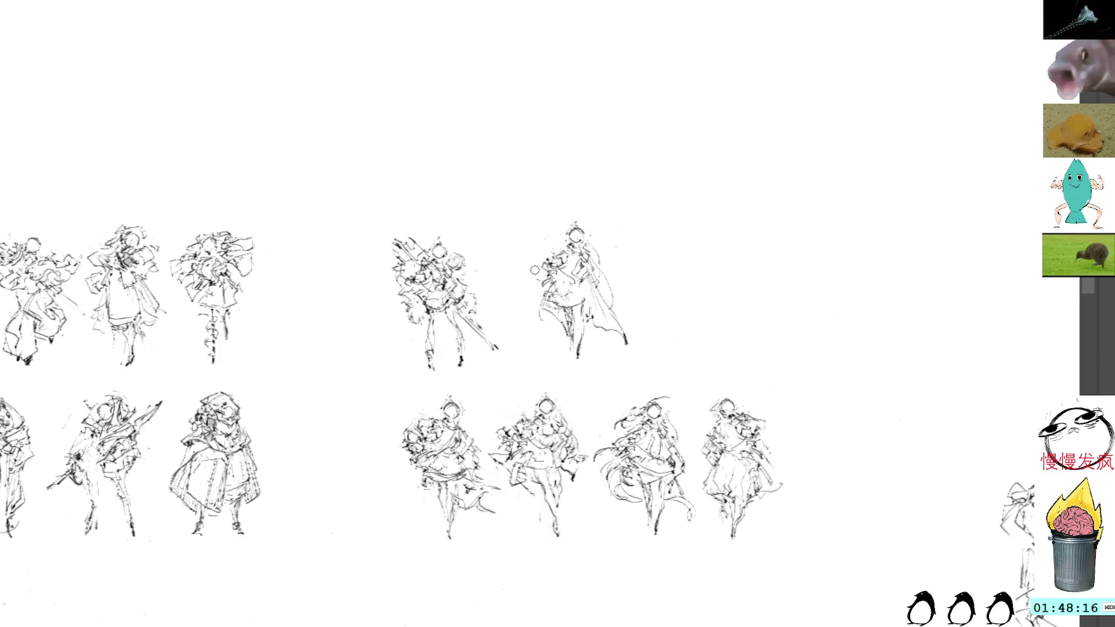
left_click_drag(538, 271, 535, 286)
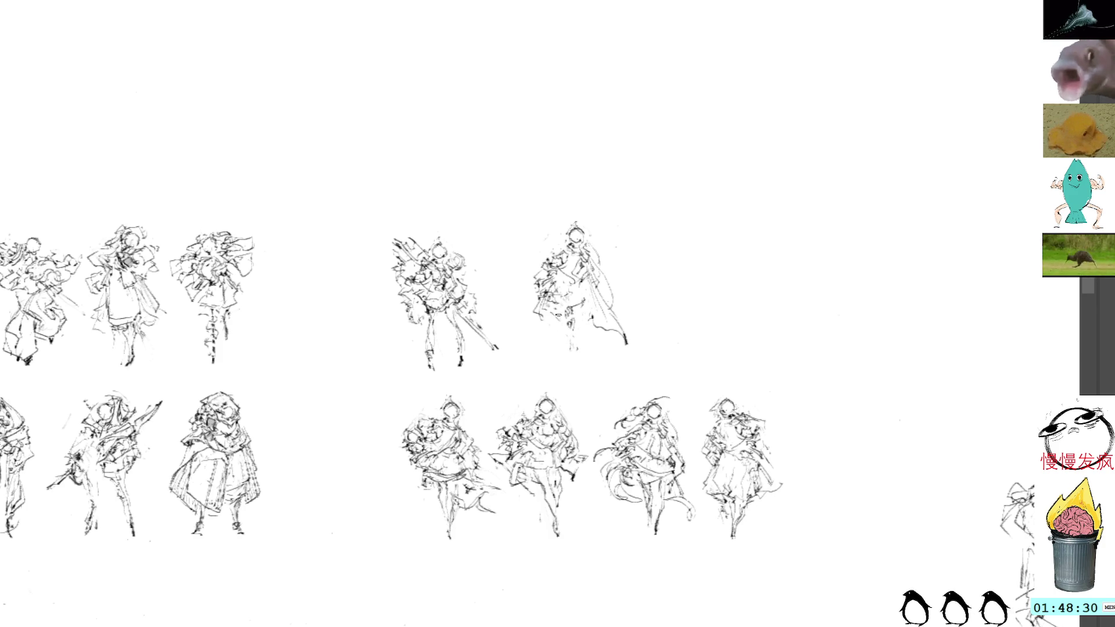
- Add leg, torso and cape strokes to the second upper-right pose, undoing two cape lines
left_click_drag(584, 359, 580, 330)
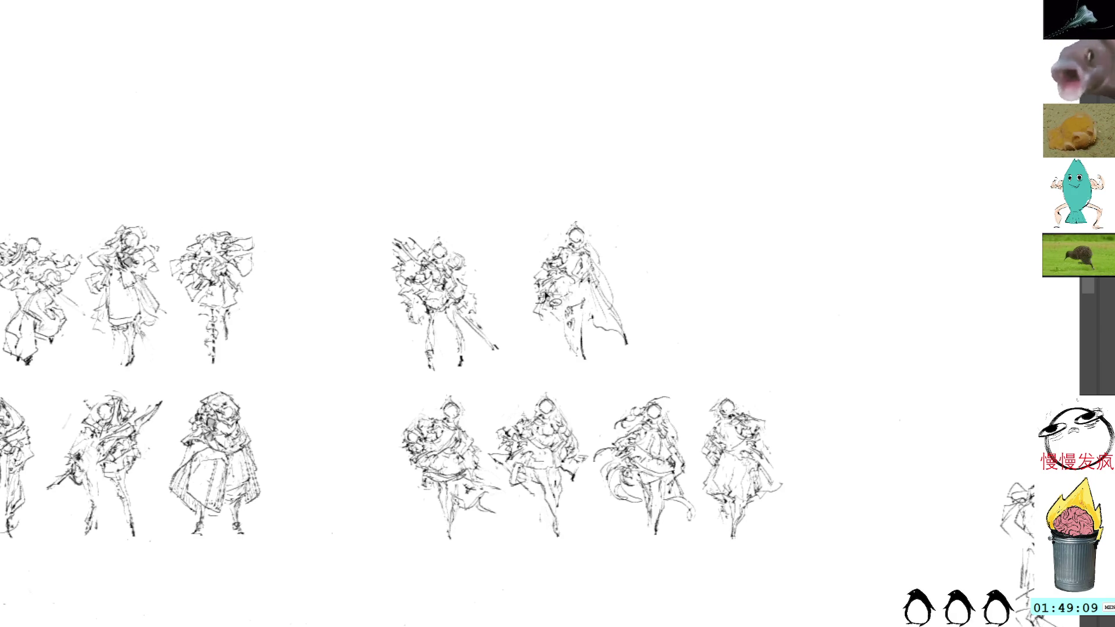
mouse_move(540, 273)
left_mouse_down()
mouse_move(527, 305)
mouse_move(543, 306)
mouse_move(555, 350)
left_mouse_up()
mouse_move(558, 294)
left_mouse_down()
mouse_move(535, 329)
mouse_move(561, 359)
left_mouse_up()
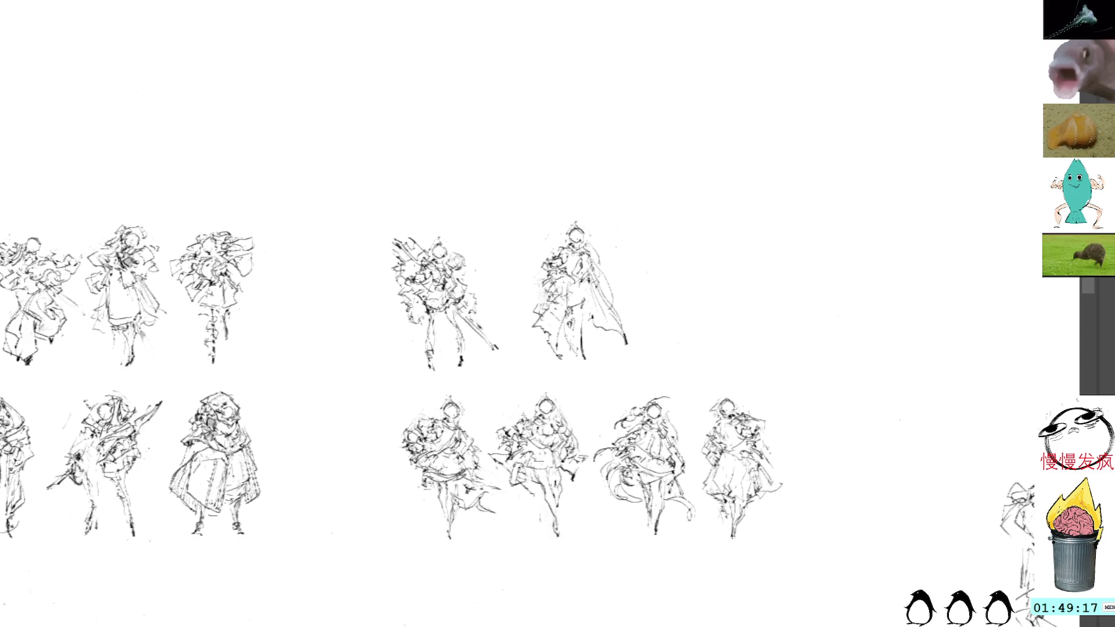
left_click_drag(566, 291, 570, 278)
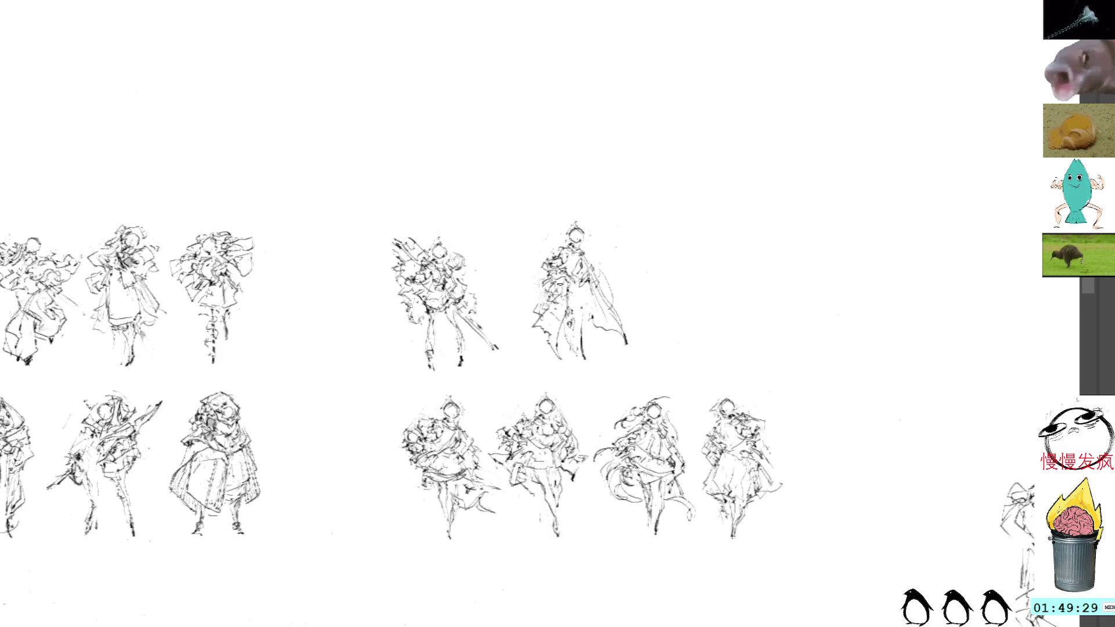
left_click_drag(551, 328, 561, 299)
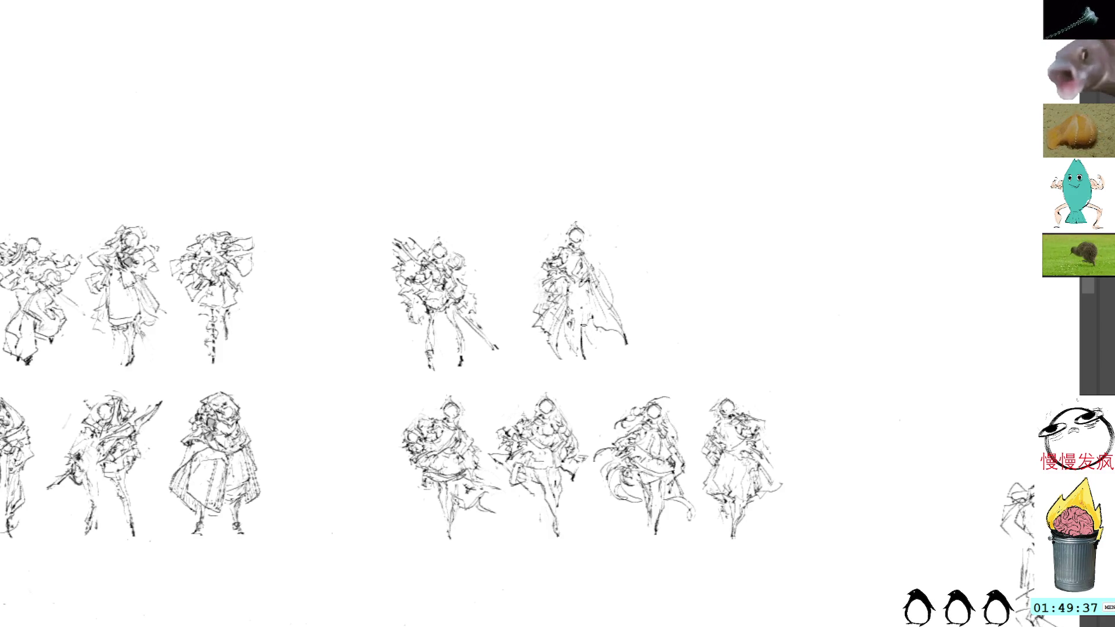
mouse_move(603, 329)
left_mouse_down()
mouse_move(594, 337)
mouse_move(581, 325)
mouse_move(592, 324)
left_mouse_up()
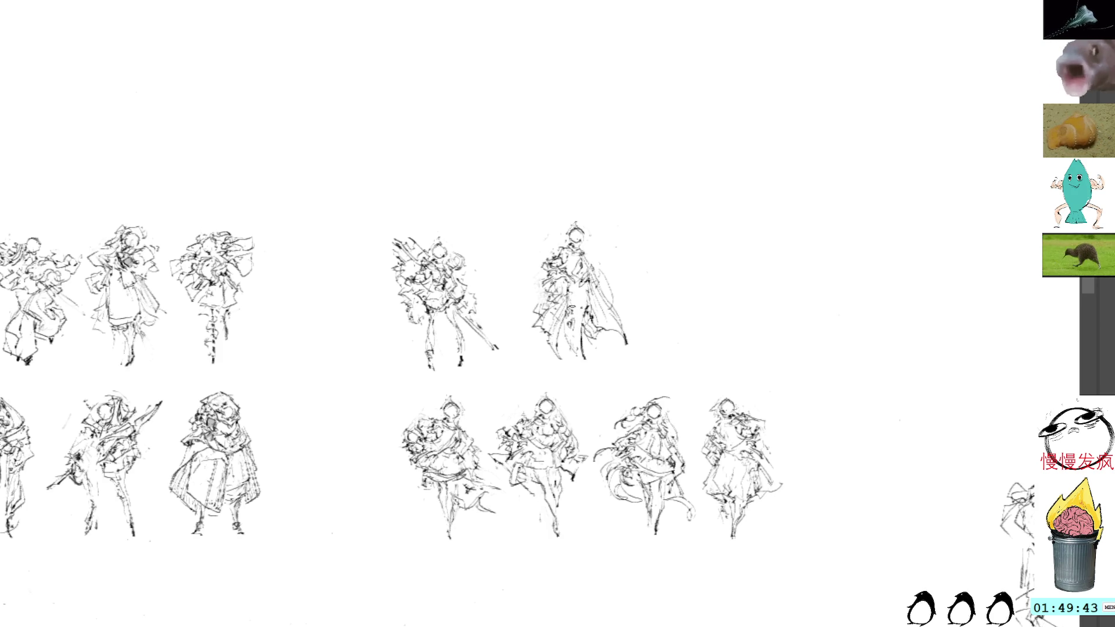
left_click_drag(579, 325, 582, 358)
key("ctrl+z")
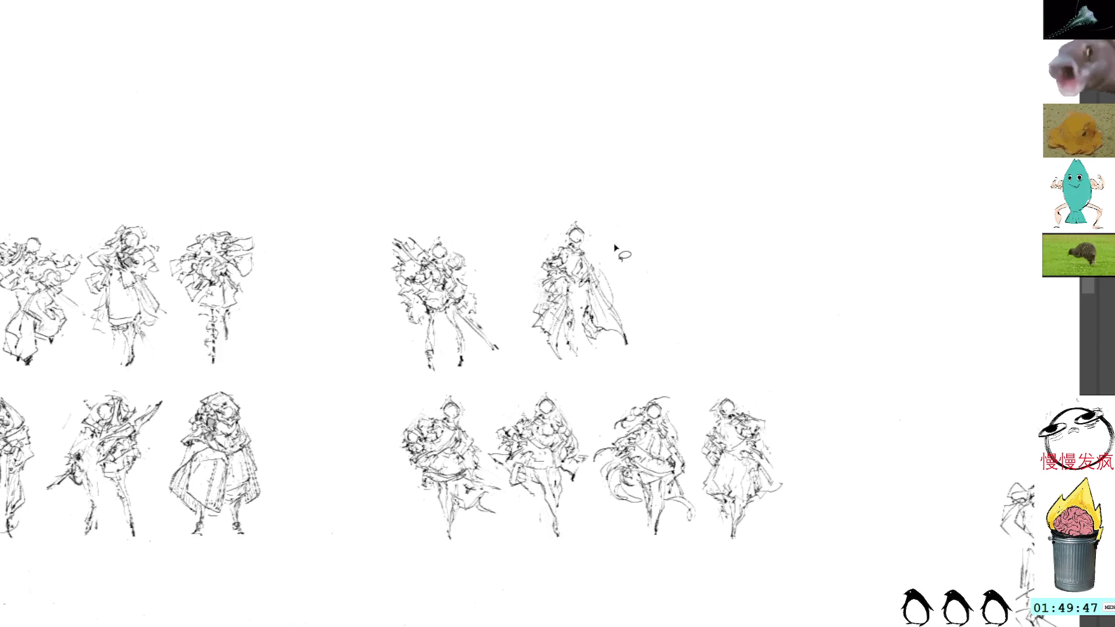
left_click_drag(573, 336, 573, 359)
key("ctrl+z")
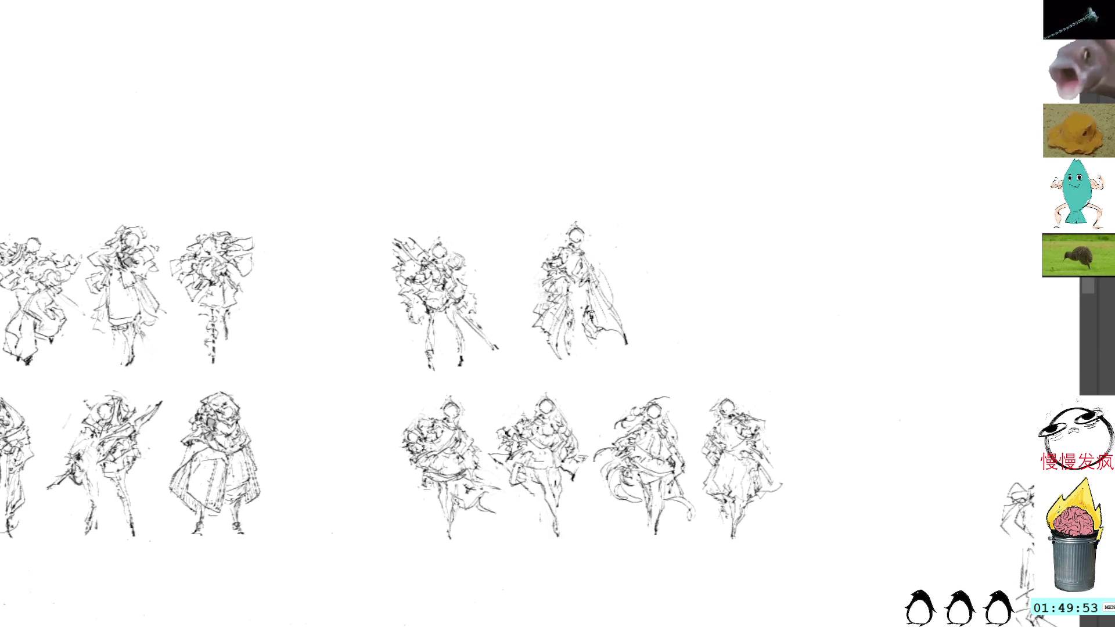
left_click_drag(581, 328, 584, 369)
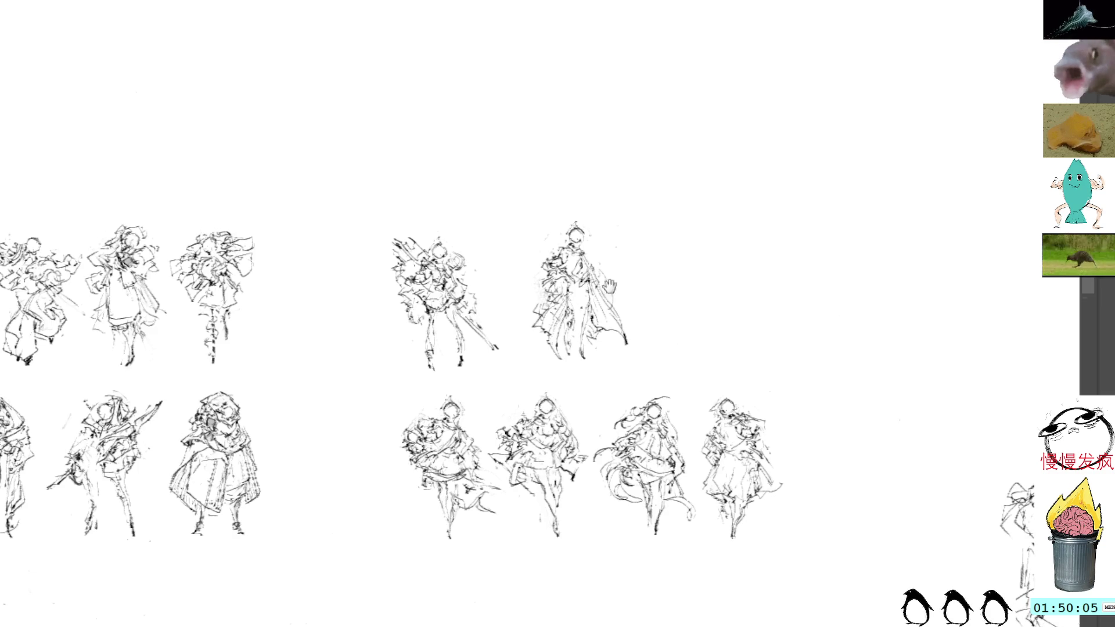
- Lasso the second upper-right pose for transforming
left_click_drag(616, 296, 598, 276)
mouse_move(578, 189)
left_mouse_down()
mouse_move(485, 270)
mouse_move(639, 240)
mouse_move(587, 186)
left_mouse_up()
key("ctrl+t")
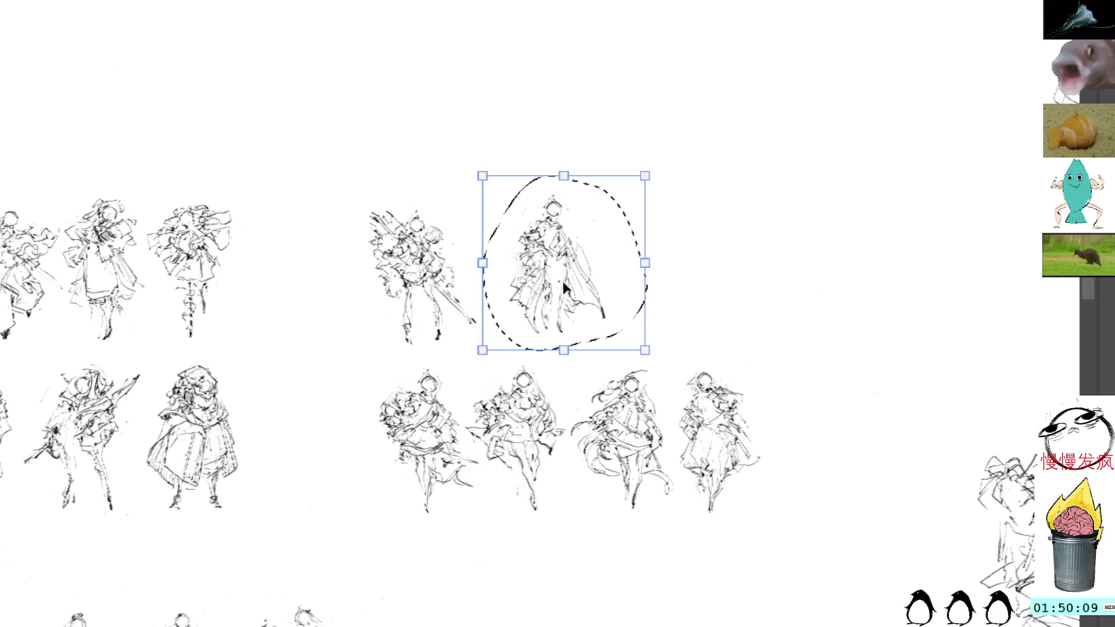
- Shift the second upper-right pose left and down with a slight tilt
left_click_drag(583, 264, 557, 278)
left_click_drag(556, 143, 559, 144)
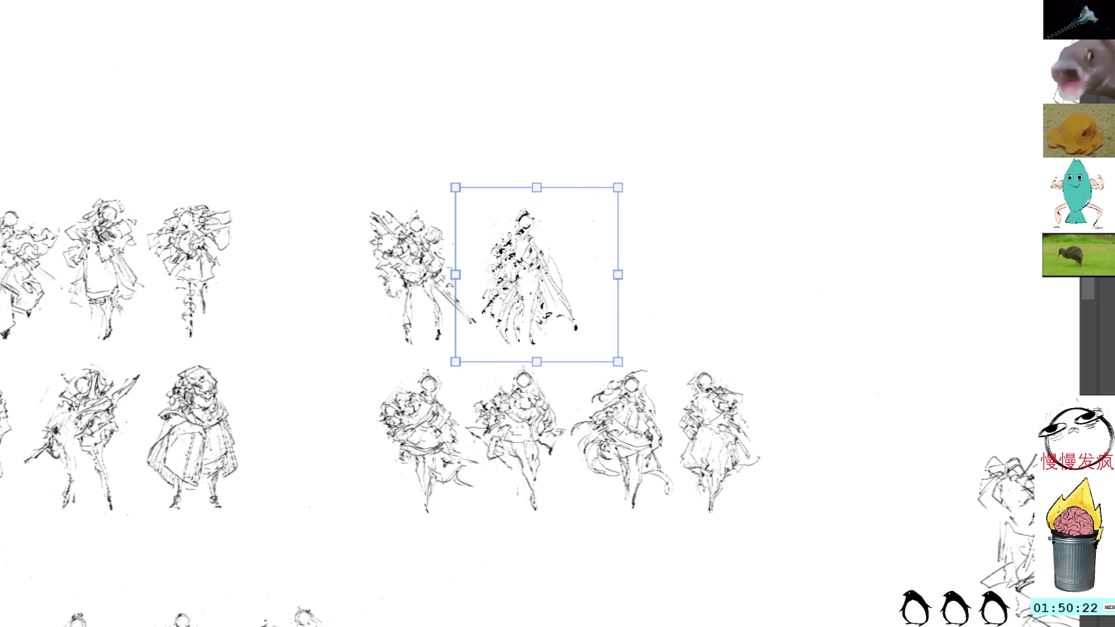
key("ctrl+d")
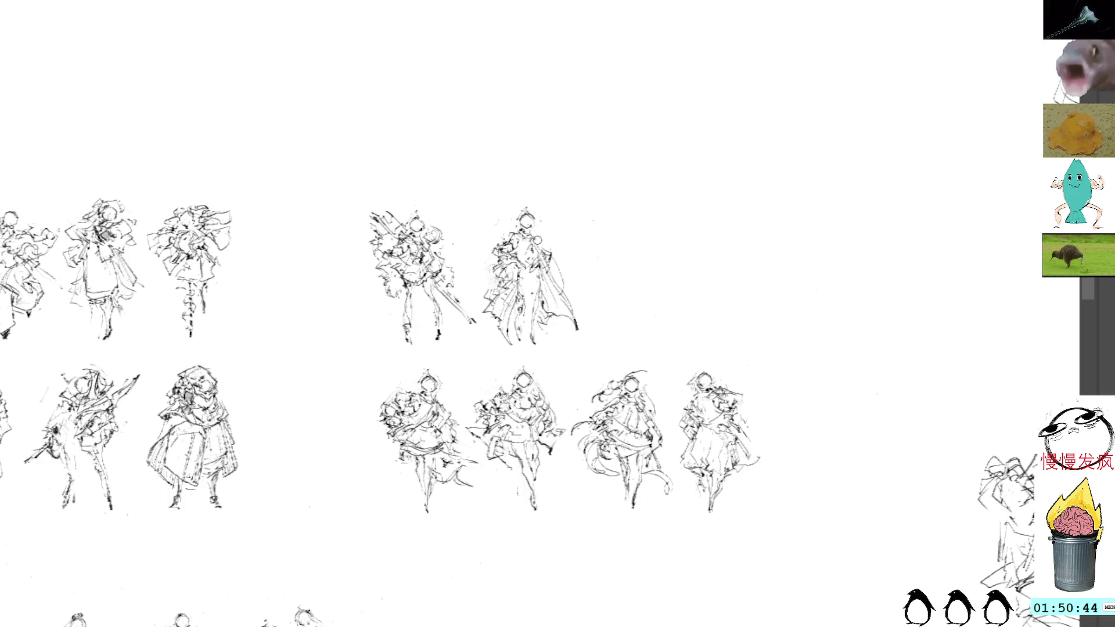
mouse_move(529, 193)
left_mouse_down()
mouse_move(480, 291)
mouse_move(548, 361)
mouse_move(529, 194)
left_mouse_up()
- Squash the second upper-right pose slightly from the top
key("ctrl+t")
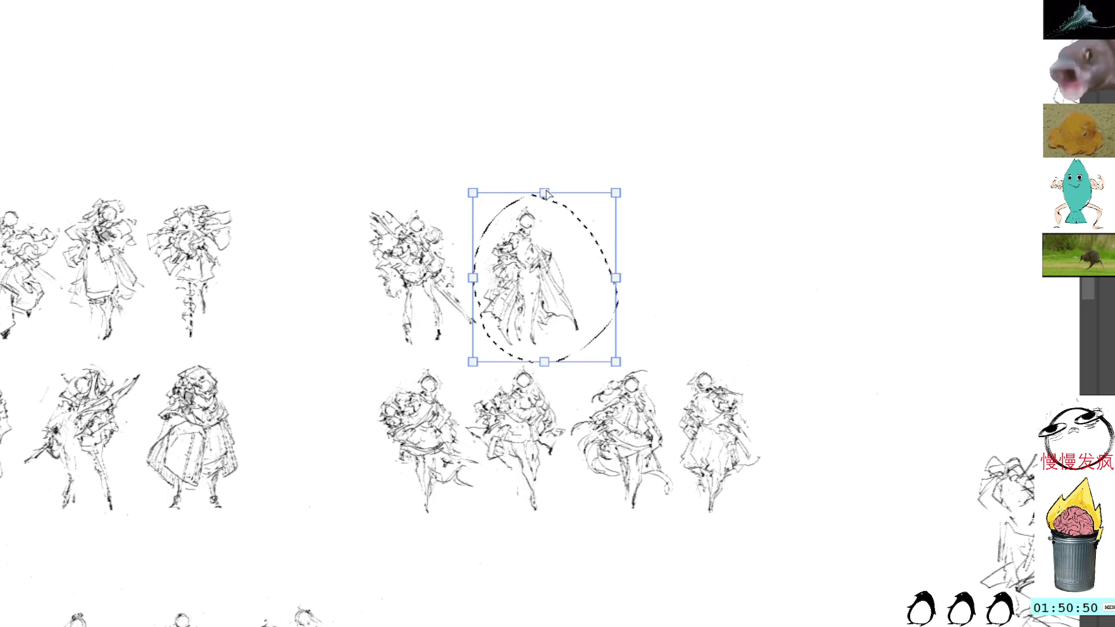
left_click_drag(546, 207, 543, 201)
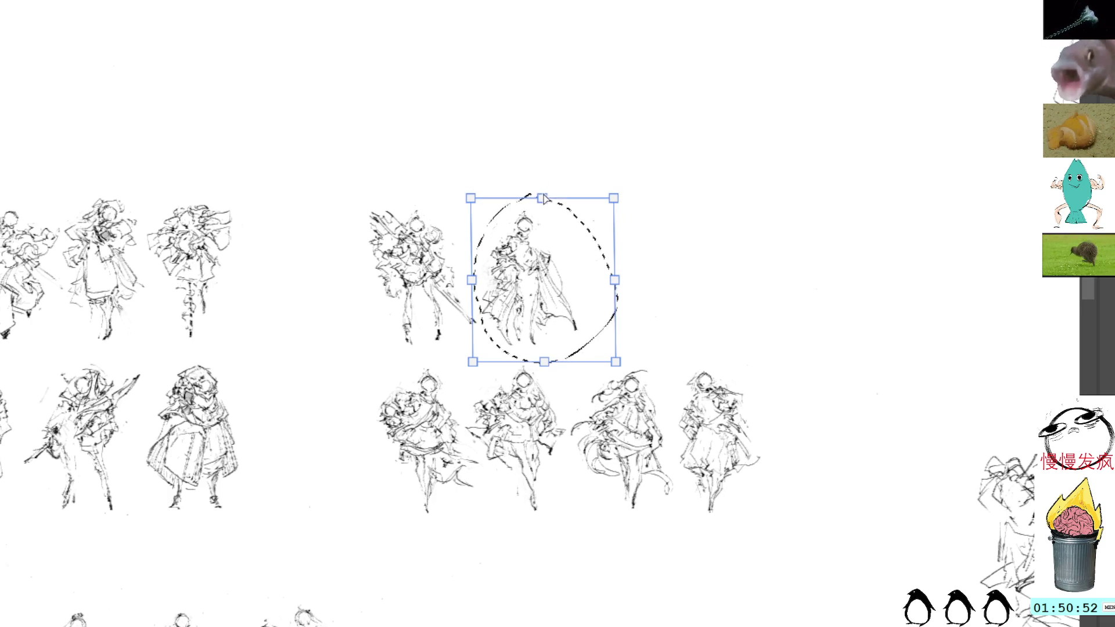
key("Return")
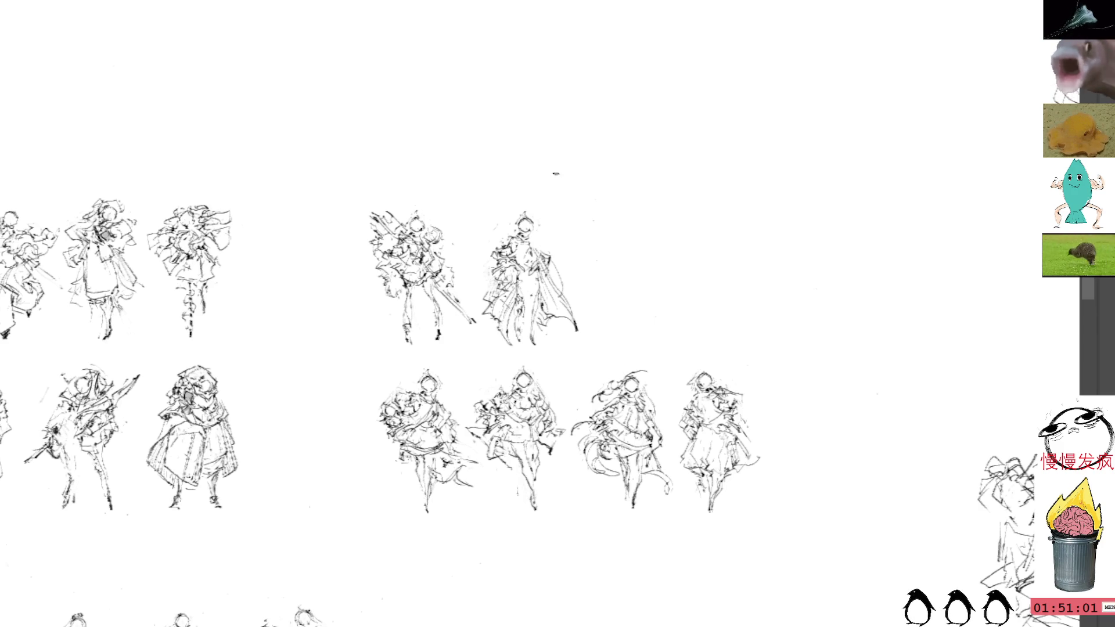
- Sketch trial strokes on the pose's torso and legs, then undo them
mouse_move(540, 274)
left_mouse_down()
mouse_move(552, 298)
mouse_move(528, 316)
mouse_move(533, 307)
mouse_move(523, 343)
mouse_move(540, 350)
left_mouse_up()
key("ctrl+z")
key("ctrl+z")
key("ctrl+z")
mouse_move(540, 306)
left_mouse_down()
mouse_move(525, 328)
mouse_move(536, 349)
left_mouse_up()
key("ctrl+z")
key("ctrl+z")
key("ctrl+z")
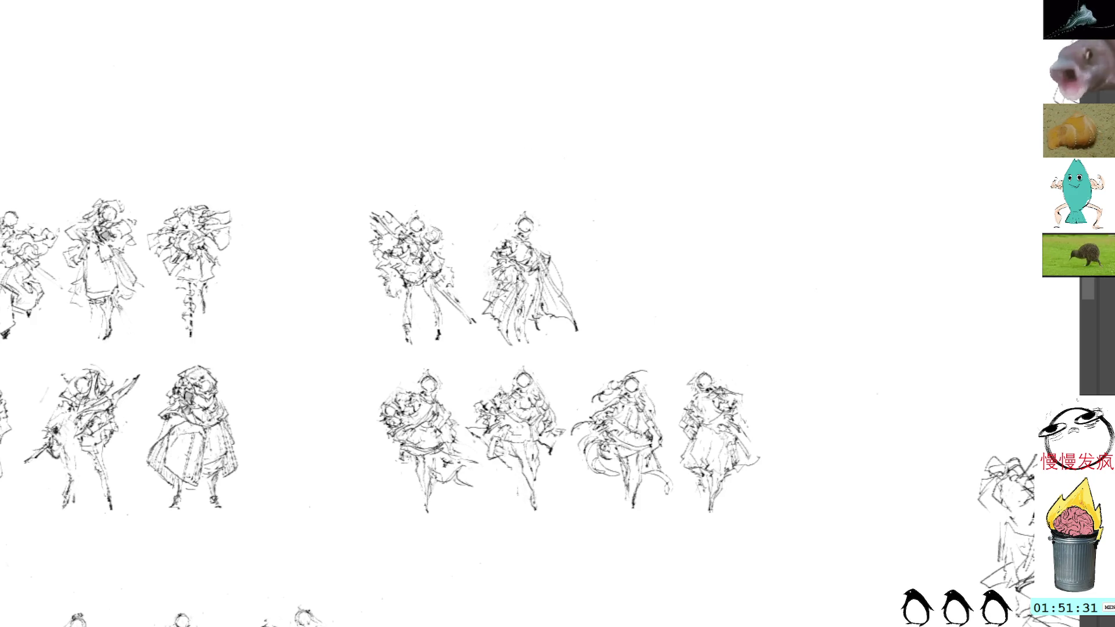
left_click_drag(635, 266, 567, 244)
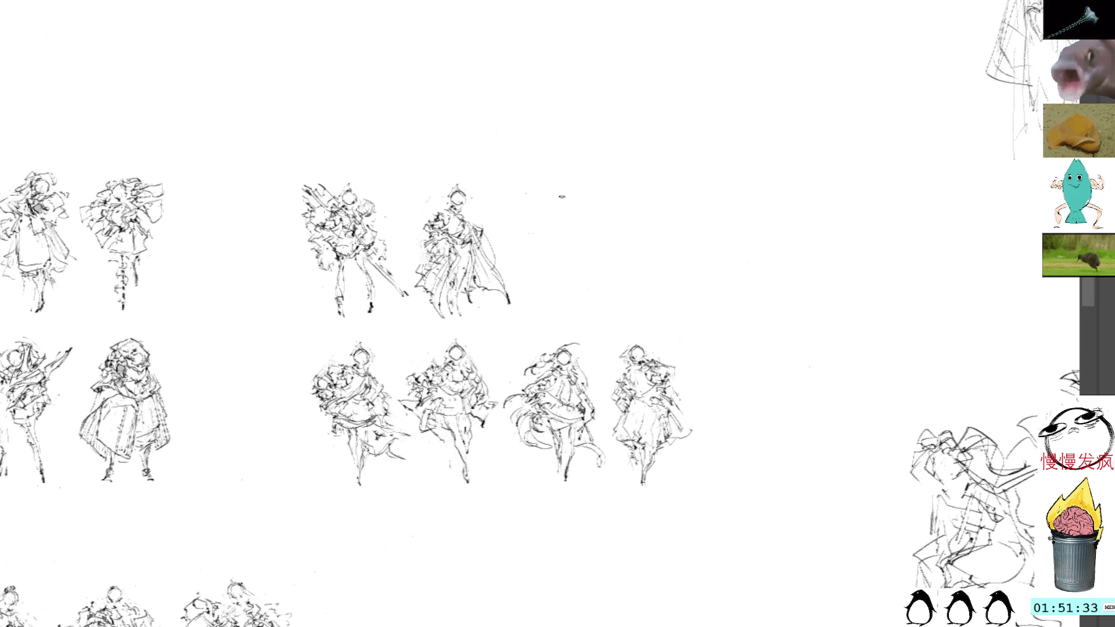
- Lasso the two upper-right poses and move them further left
key("l")
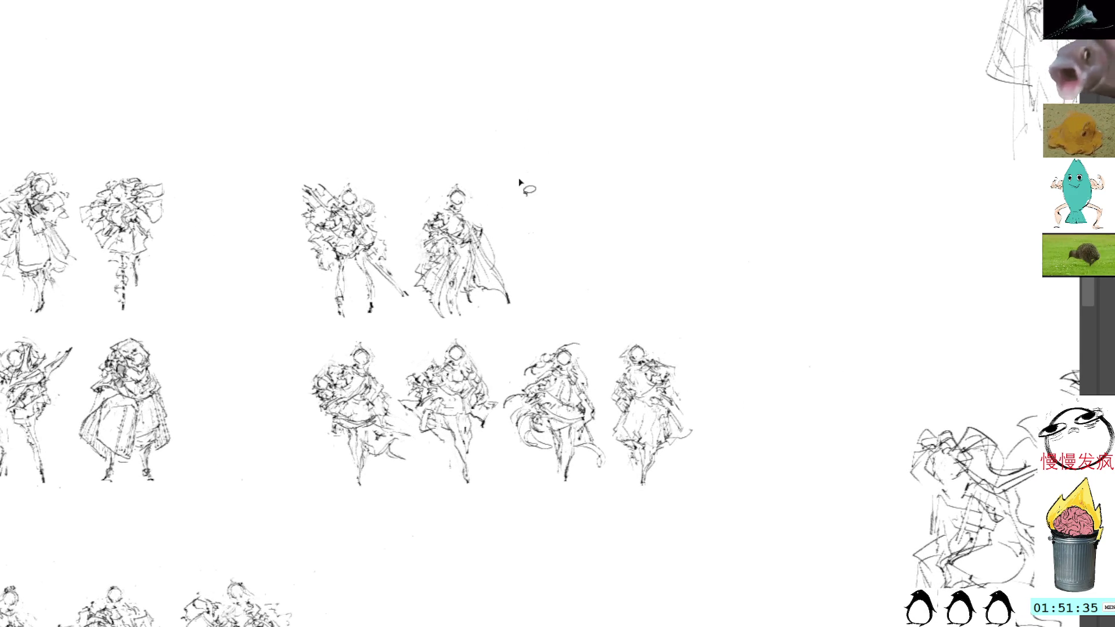
mouse_move(465, 165)
left_mouse_down()
mouse_move(430, 158)
mouse_move(299, 302)
mouse_move(411, 329)
mouse_move(547, 314)
mouse_move(537, 200)
left_mouse_up()
key("ctrl+t")
left_click_drag(388, 230, 302, 245)
key("Return")
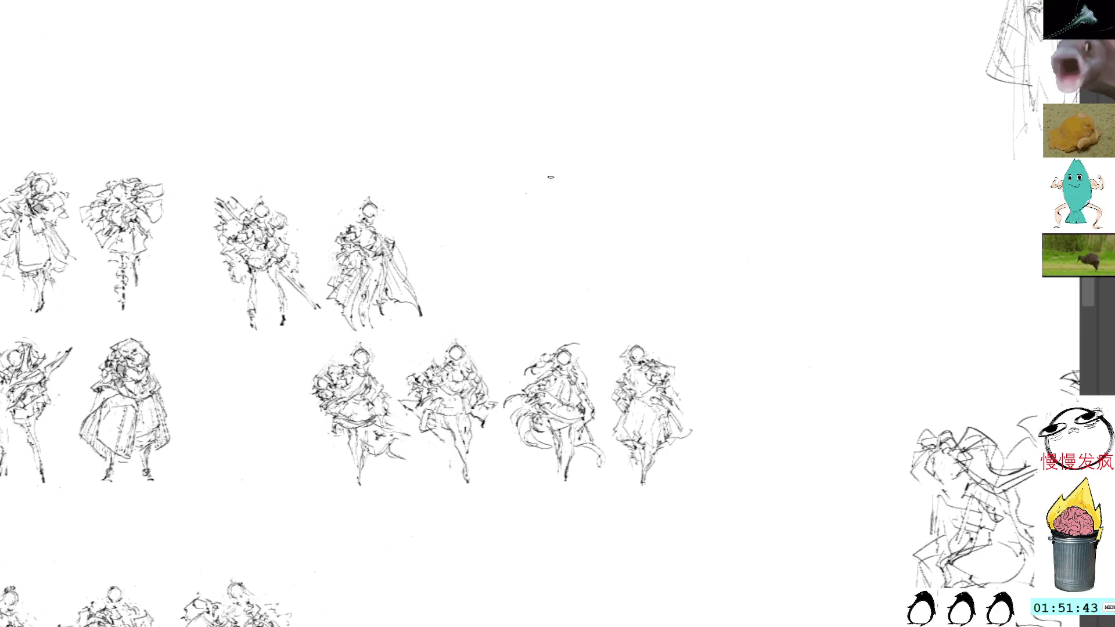
- Paste a new pose right of the pair and sweep swirling curves through it
key("ctrl+v")
key("ctrl+t")
left_click_drag(534, 295, 500, 231)
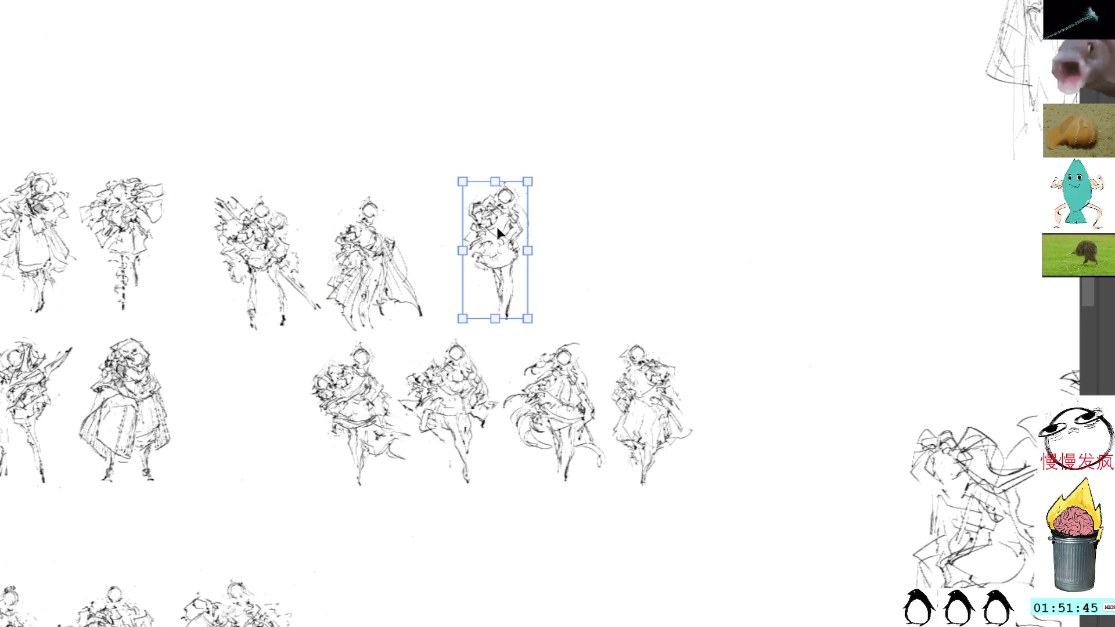
key("Return")
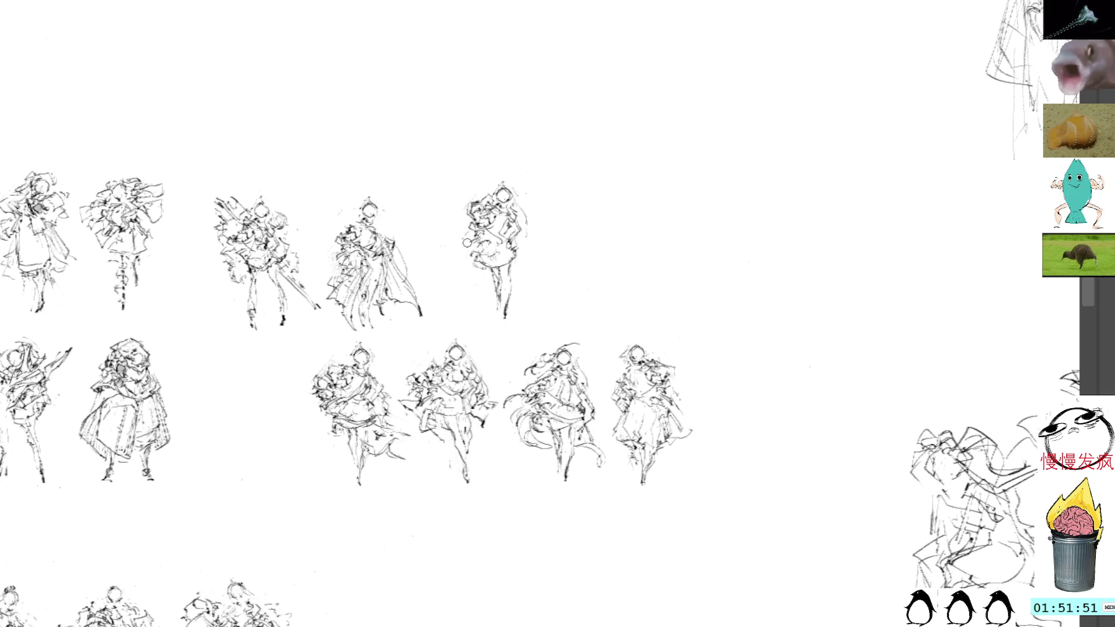
mouse_move(463, 199)
left_mouse_down()
mouse_move(458, 230)
mouse_move(504, 226)
left_mouse_up()
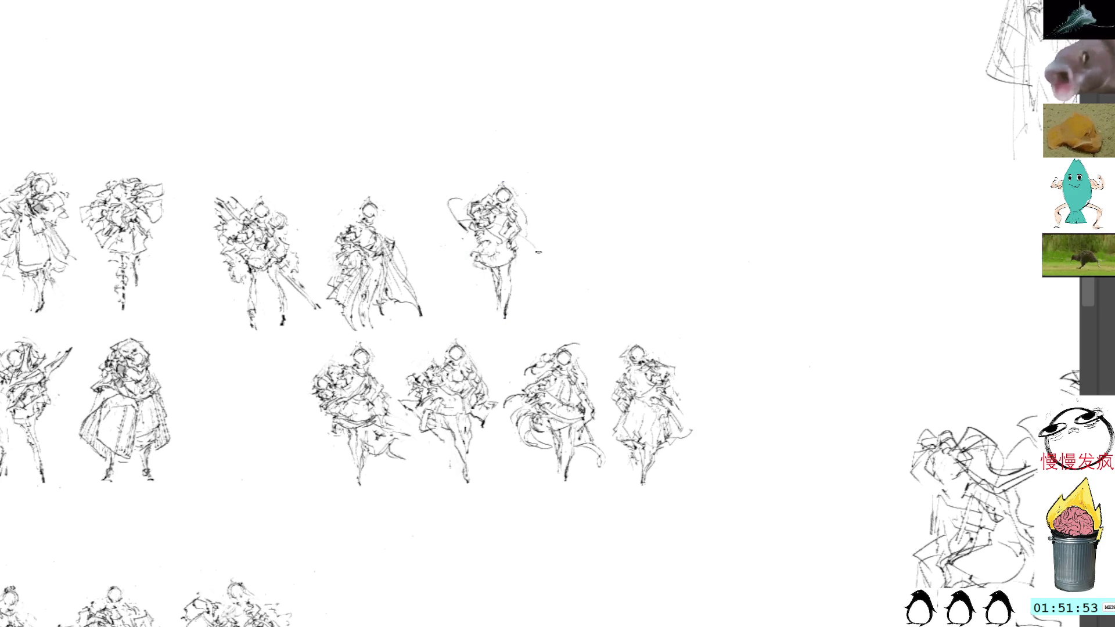
left_click_drag(457, 195, 538, 263)
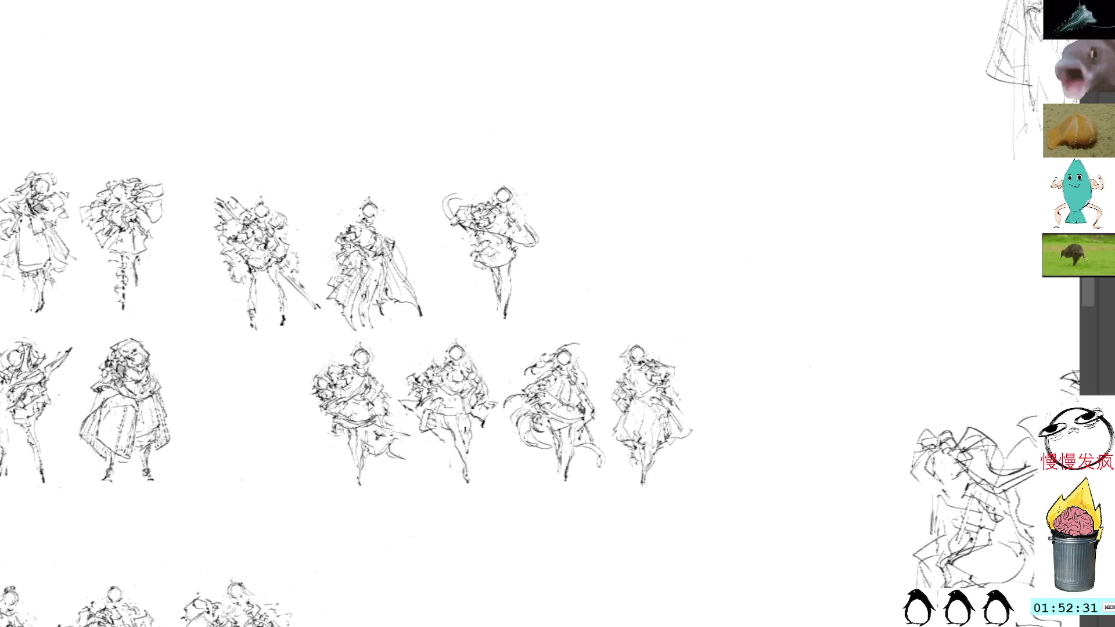
- Darken the new pose's arm swirl and add short strokes to its neck and shoulder
left_click_drag(476, 210, 476, 232)
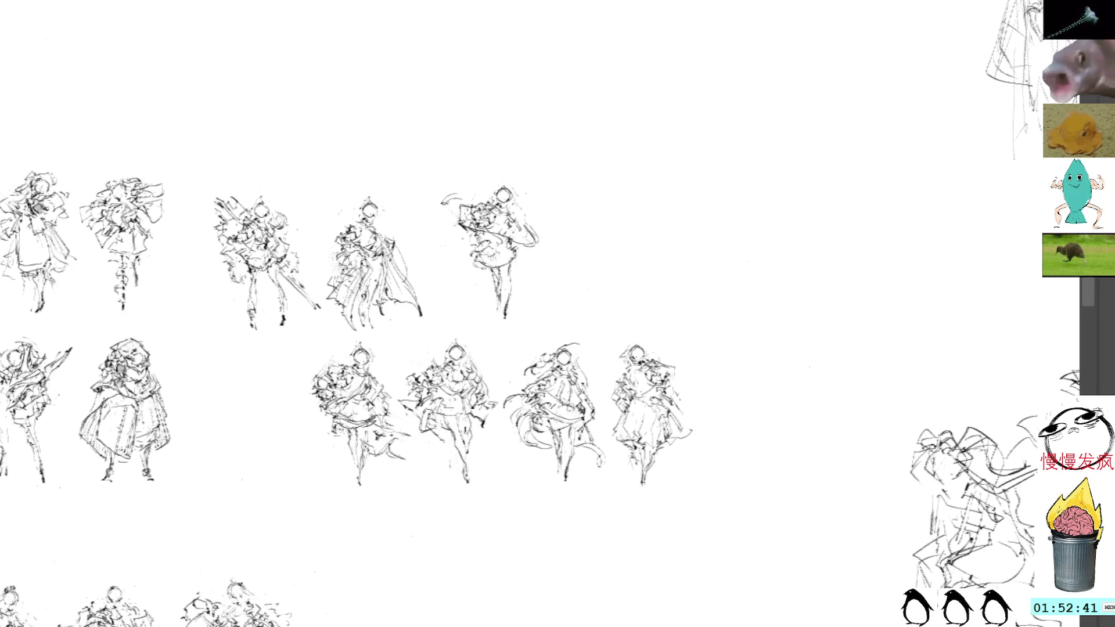
left_click_drag(444, 201, 440, 222)
key("ctrl+z")
left_click_drag(467, 184, 430, 203)
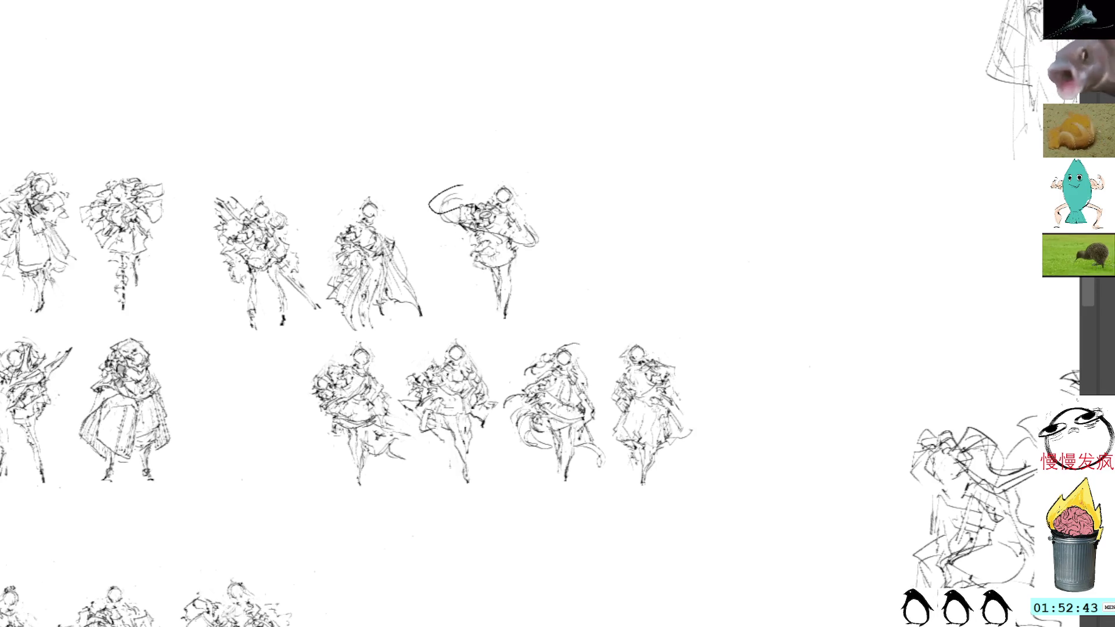
key("ctrl+z")
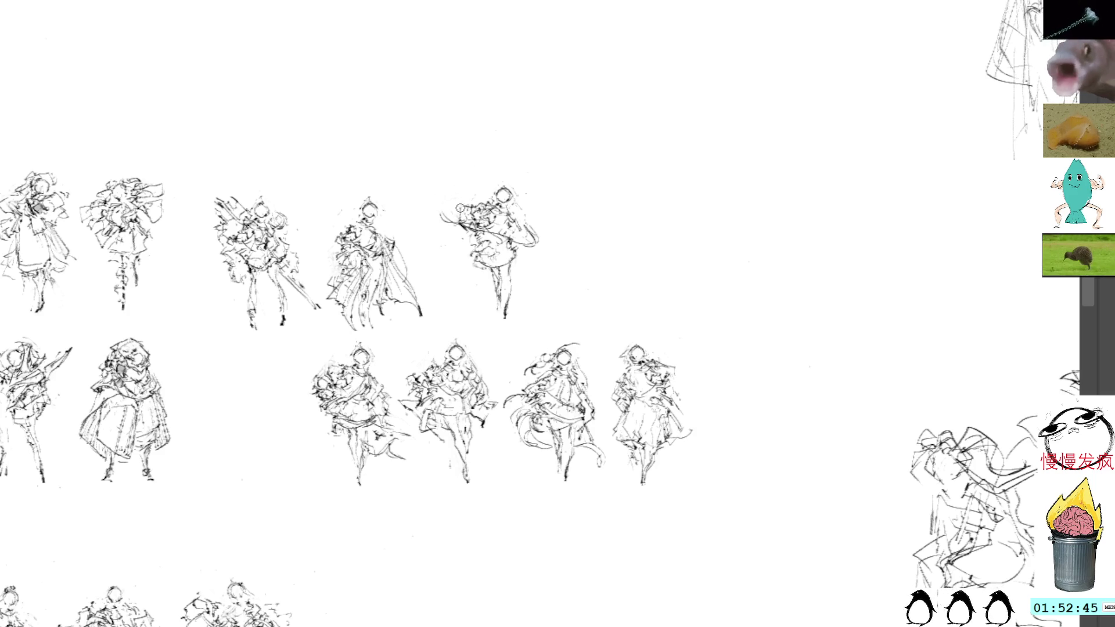
left_click_drag(460, 210, 454, 216)
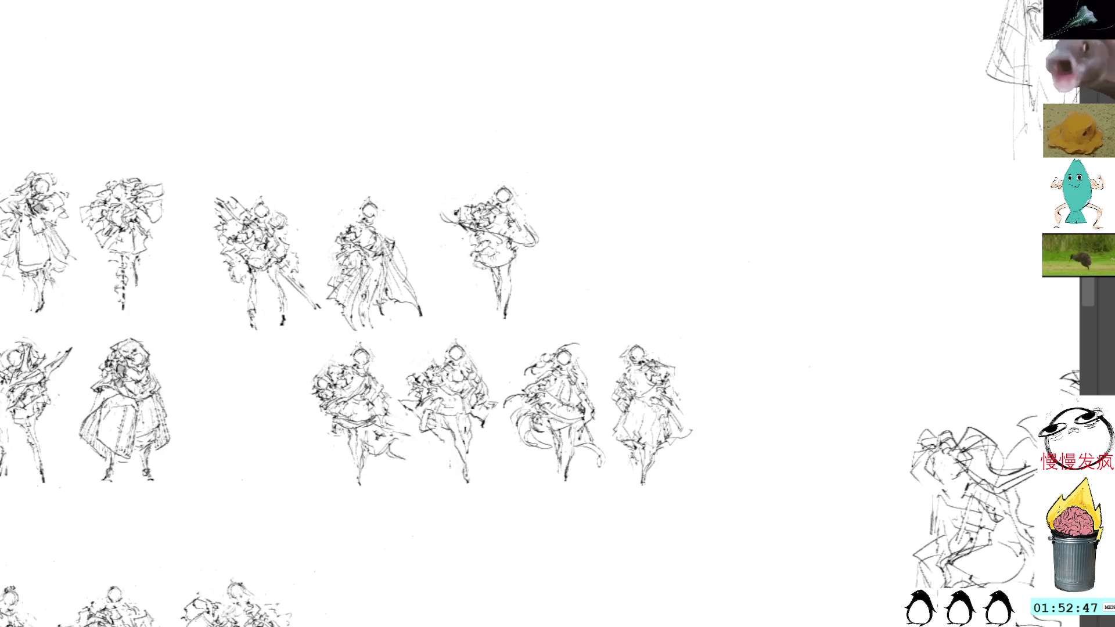
left_click_drag(530, 215, 520, 234)
mouse_move(526, 212)
left_mouse_down()
mouse_move(534, 218)
mouse_move(507, 207)
left_mouse_up()
left_click_drag(514, 212, 505, 204)
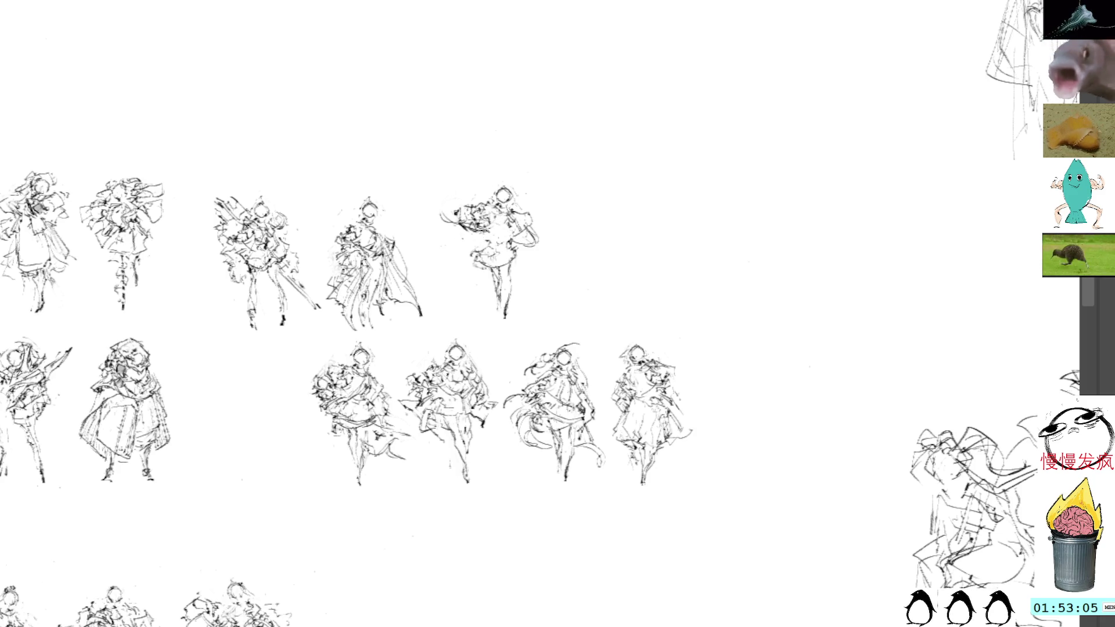
- Erase the fifth pose's lower body and draw new legs beneath it
key("l")
mouse_move(525, 247)
left_mouse_down()
mouse_move(499, 243)
mouse_move(505, 335)
mouse_move(525, 246)
left_mouse_up()
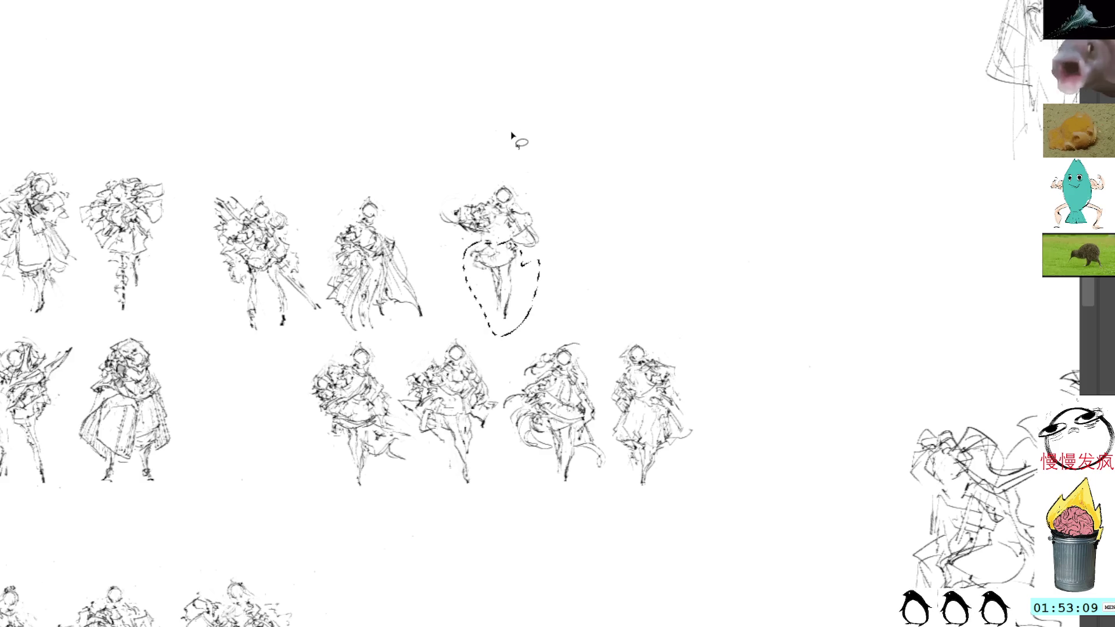
key("Delete")
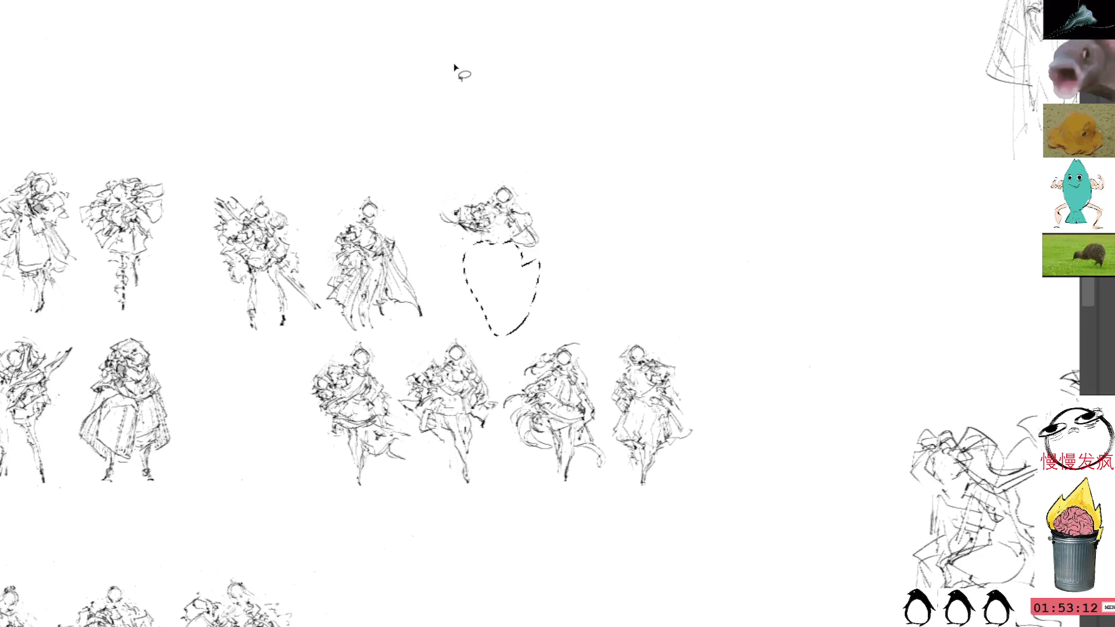
key("Delete")
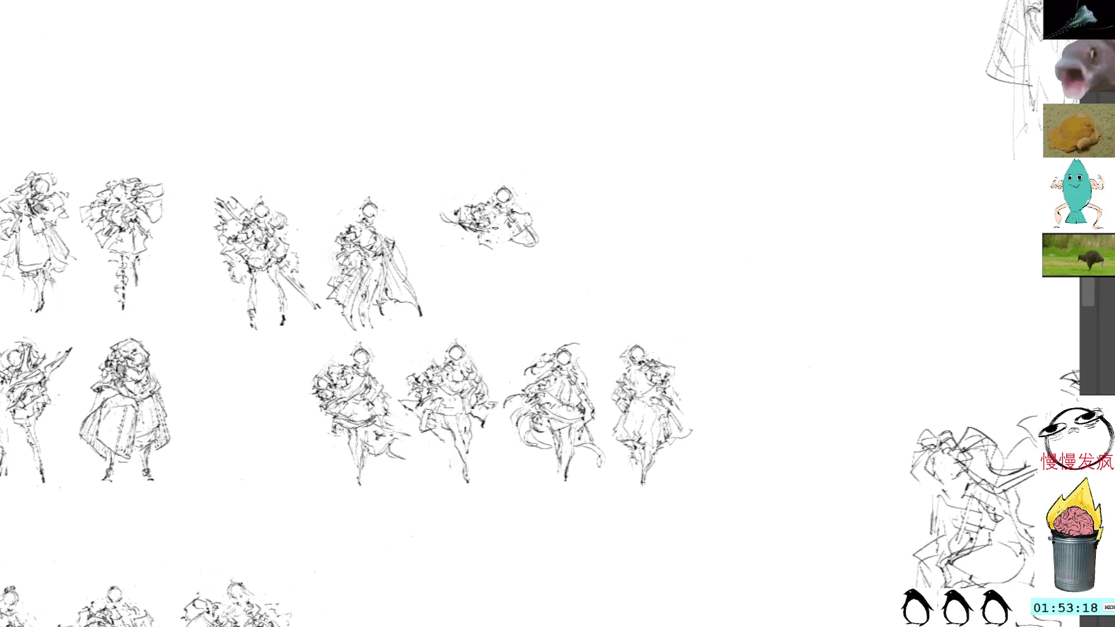
mouse_move(470, 233)
left_mouse_down()
mouse_move(491, 254)
mouse_move(498, 307)
left_mouse_up()
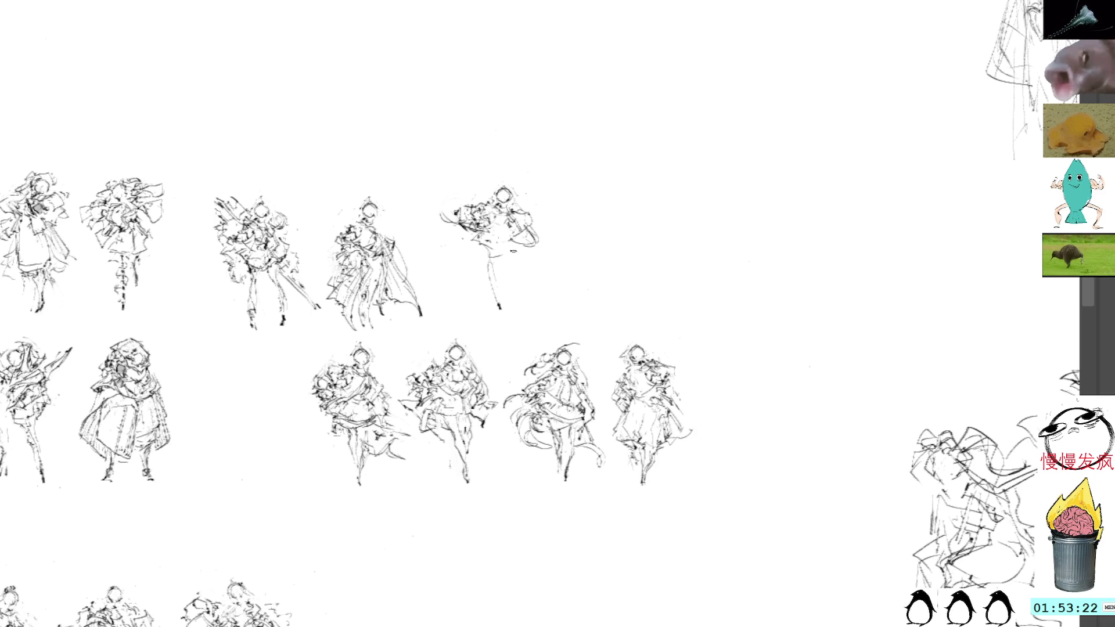
left_click_drag(514, 255, 523, 287)
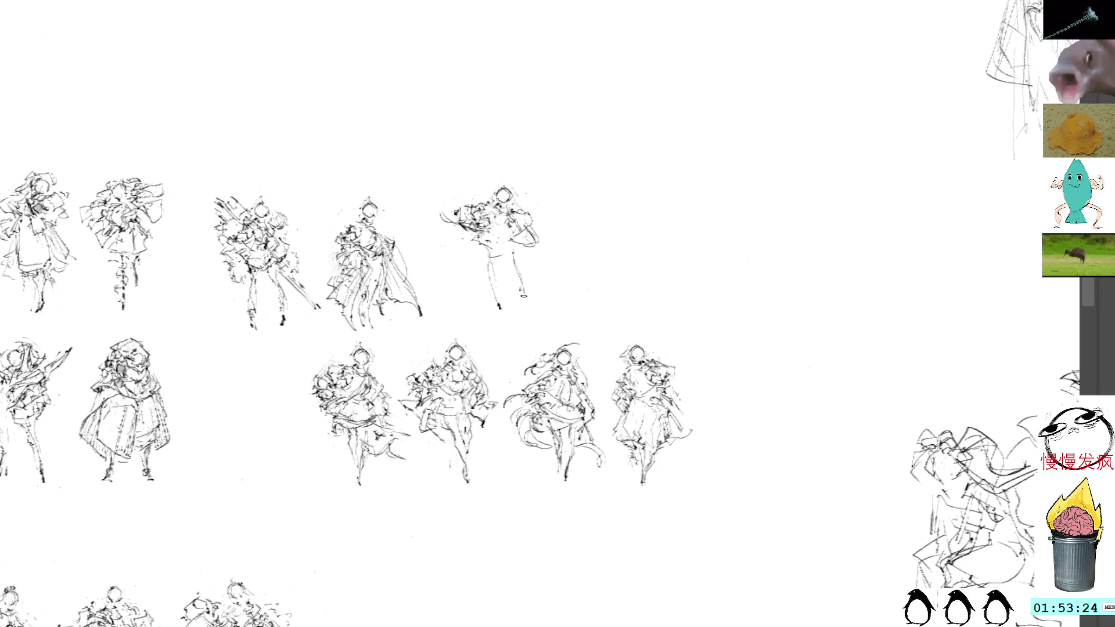
left_click_drag(485, 253, 501, 308)
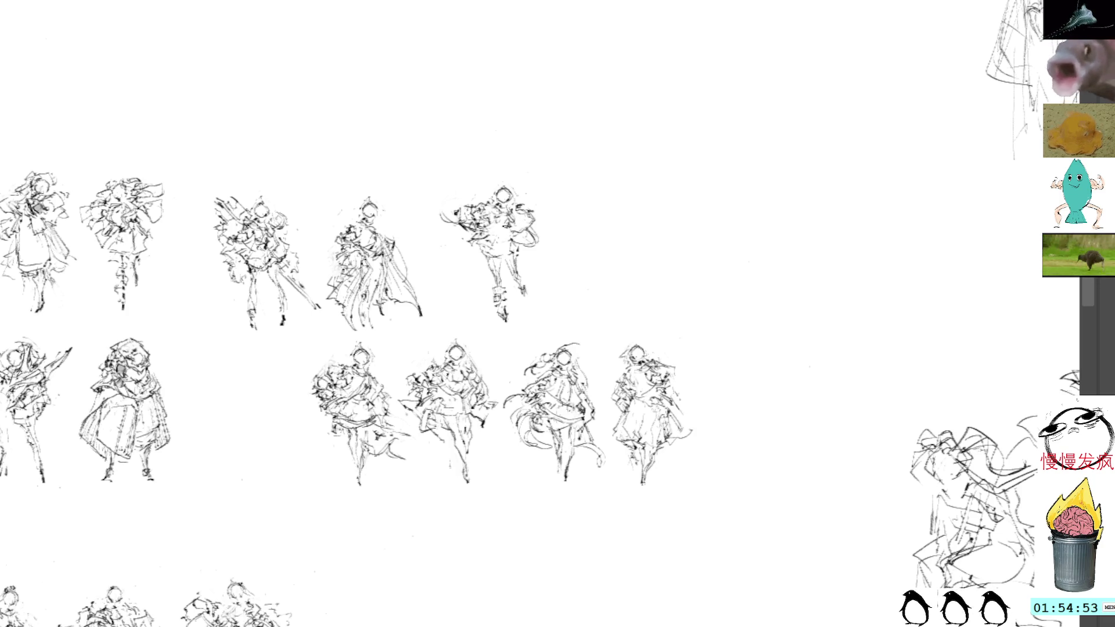
- Refine the fifth figure's torso, left side and head, then move it to the bottom row's end
left_click_drag(490, 217, 500, 232)
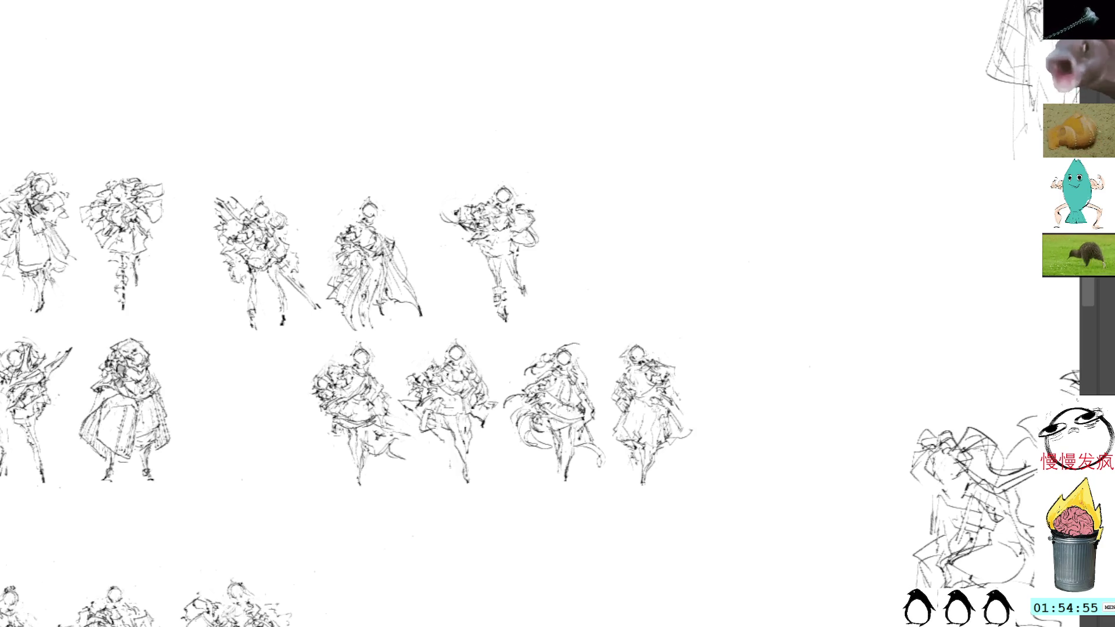
mouse_move(453, 242)
left_mouse_down()
mouse_move(481, 263)
mouse_move(495, 240)
left_mouse_up()
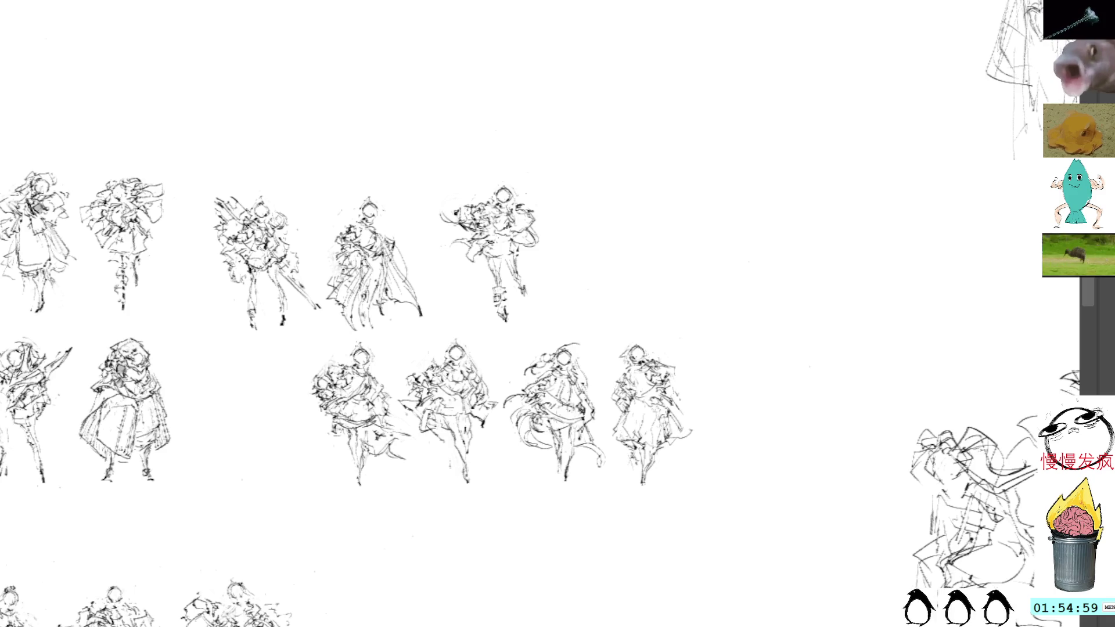
left_click_drag(497, 185, 504, 182)
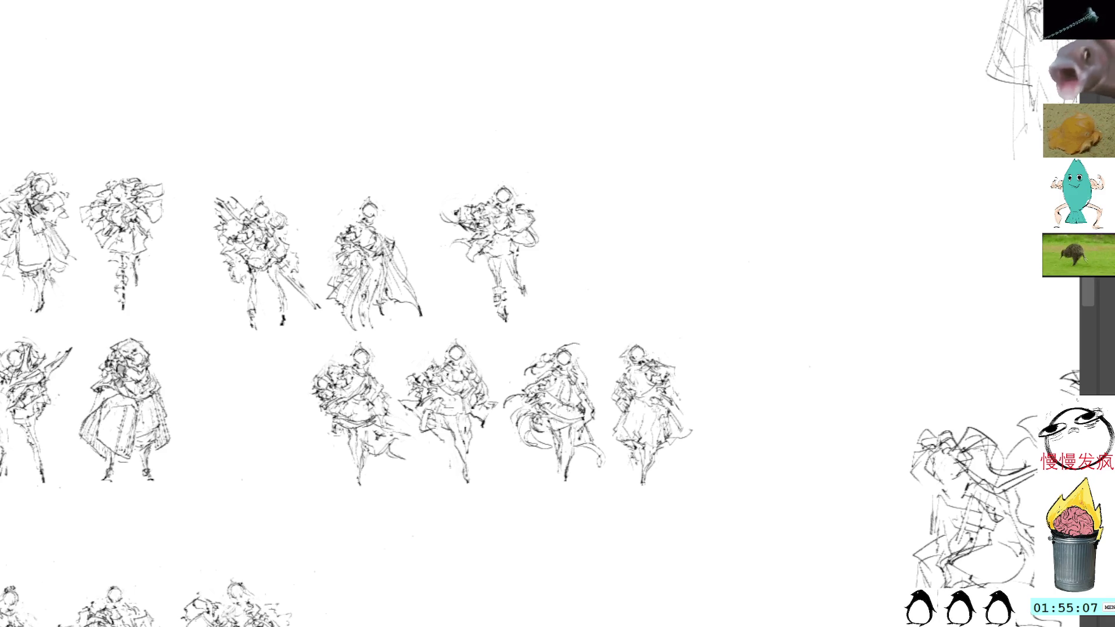
left_click_drag(493, 261, 508, 247)
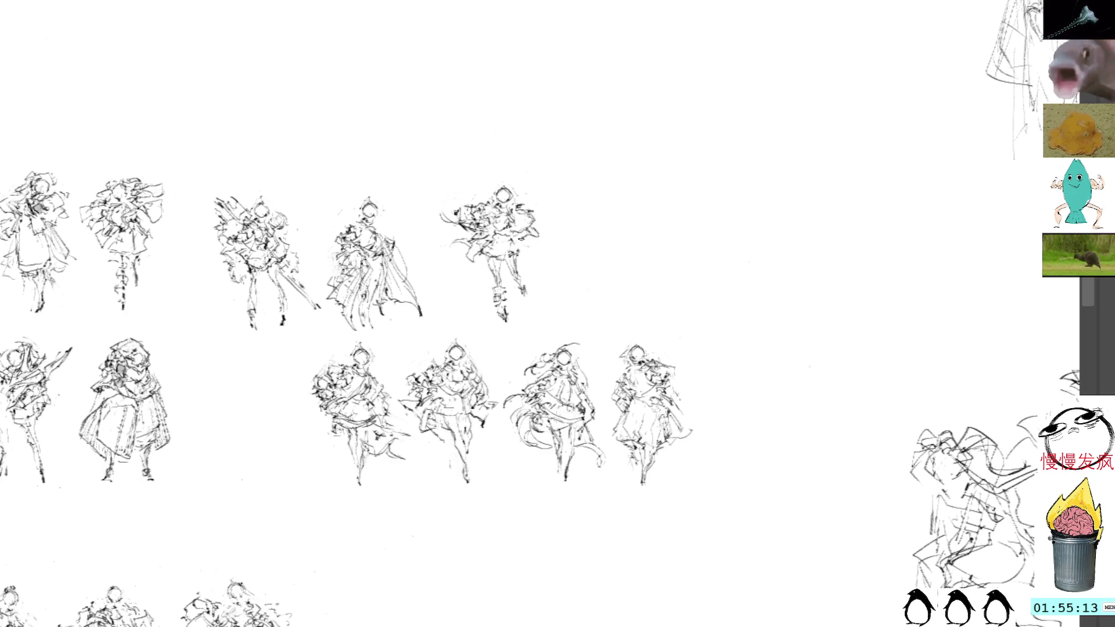
mouse_move(511, 167)
left_mouse_down()
mouse_move(421, 215)
mouse_move(565, 176)
left_mouse_up()
mouse_move(517, 248)
left_mouse_down()
mouse_move(655, 285)
mouse_move(759, 385)
mouse_move(744, 406)
left_mouse_up()
- Commit the moved figure at the bottom row's end, deselect it, and stroke the fourth top-row figure
key("Return")
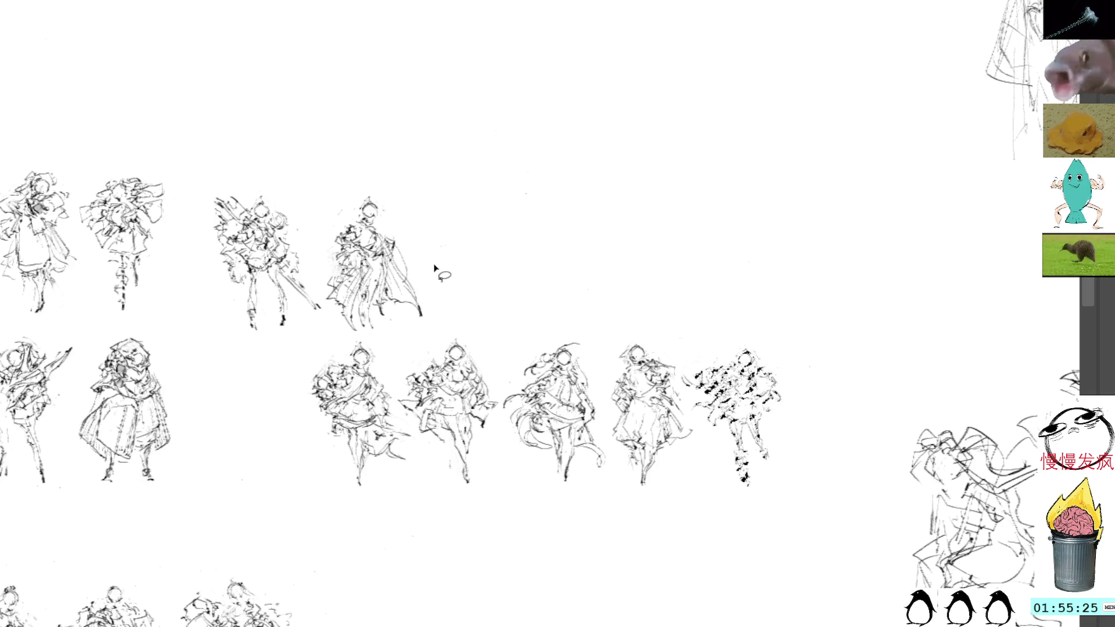
key("ctrl+d")
key("b")
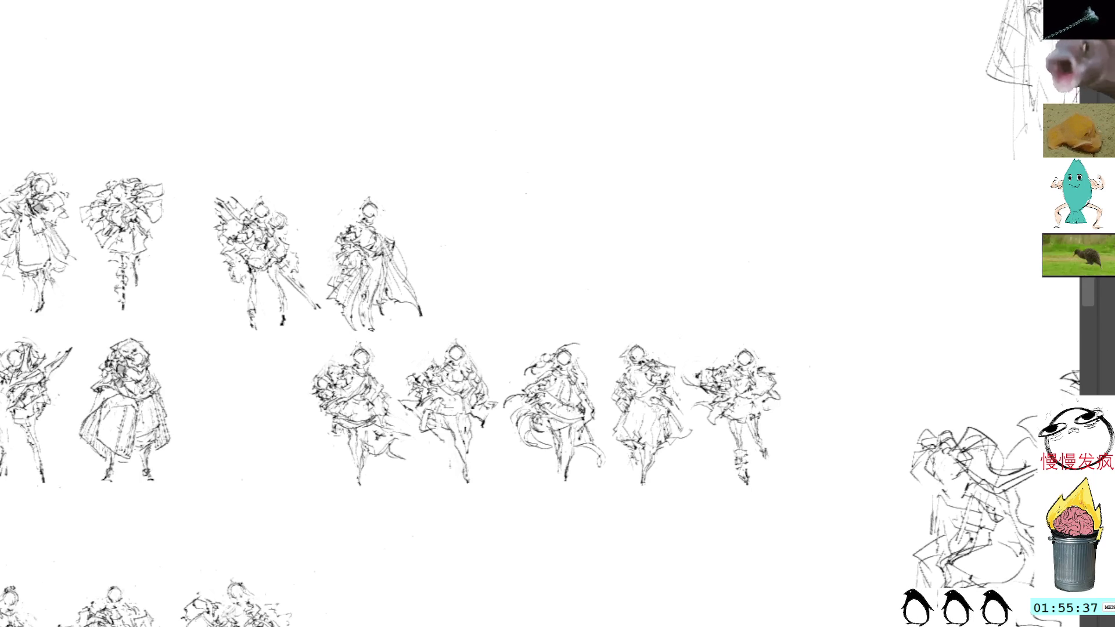
left_click_drag(370, 266, 359, 326)
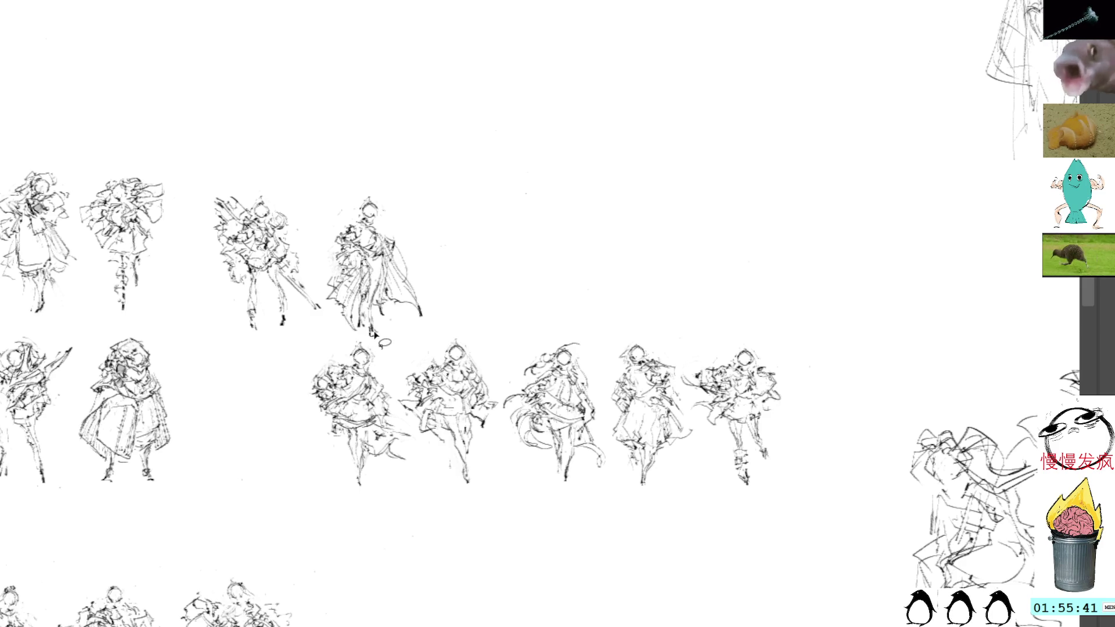
mouse_move(371, 178)
left_mouse_down()
mouse_move(190, 235)
mouse_move(342, 342)
mouse_move(341, 210)
mouse_move(333, 325)
mouse_move(471, 314)
mouse_move(388, 174)
left_mouse_up()
- Paste a copy of the fourth top-row figure, flip it horizontally, and place it in the empty top-row slot
key("ctrl+t")
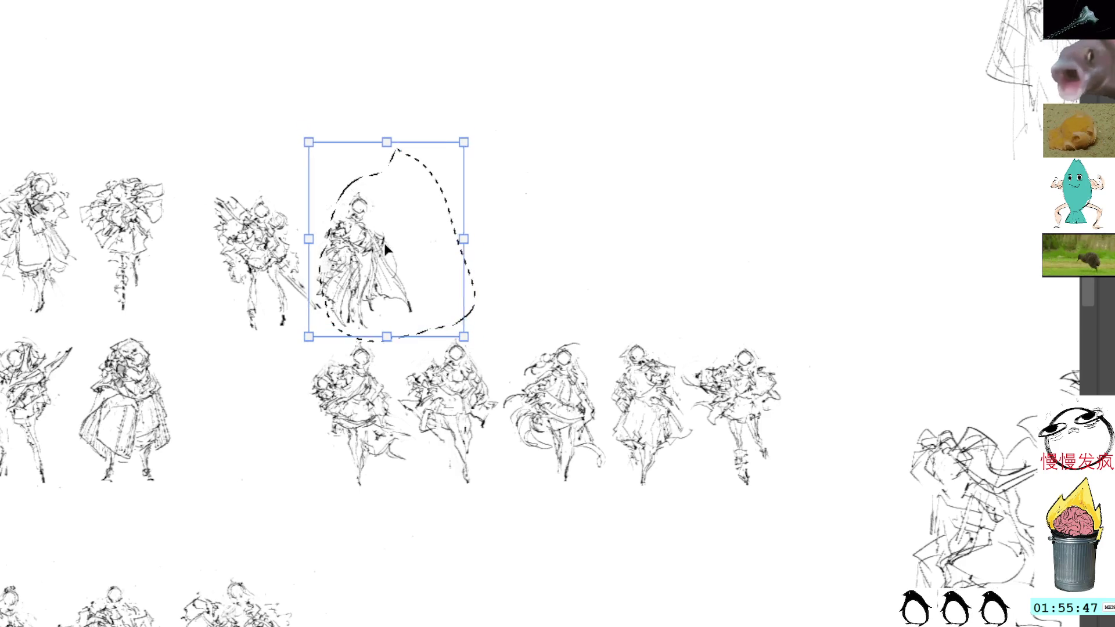
key("Return")
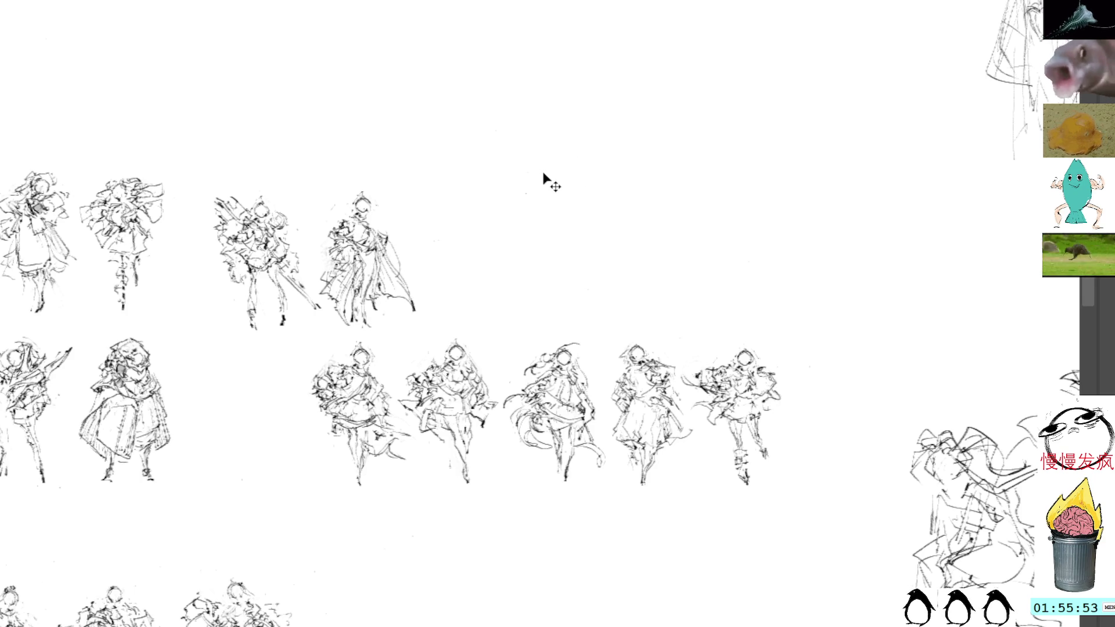
key("ctrl+v")
key("ctrl+t")
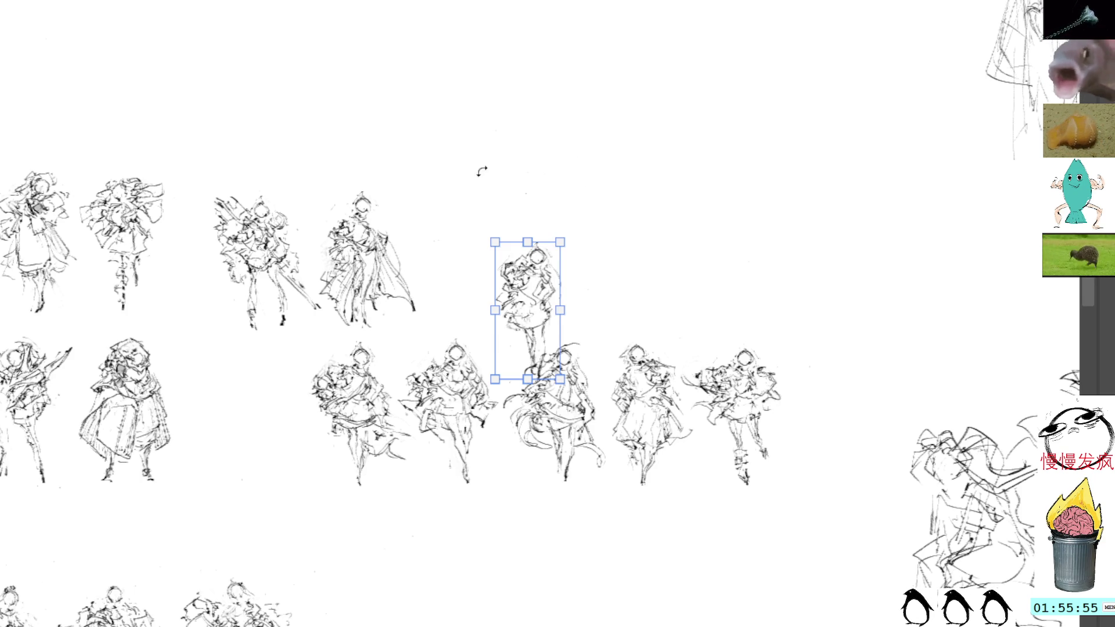
mouse_move(535, 299)
left_mouse_down()
mouse_move(520, 201)
mouse_move(531, 225)
left_mouse_up()
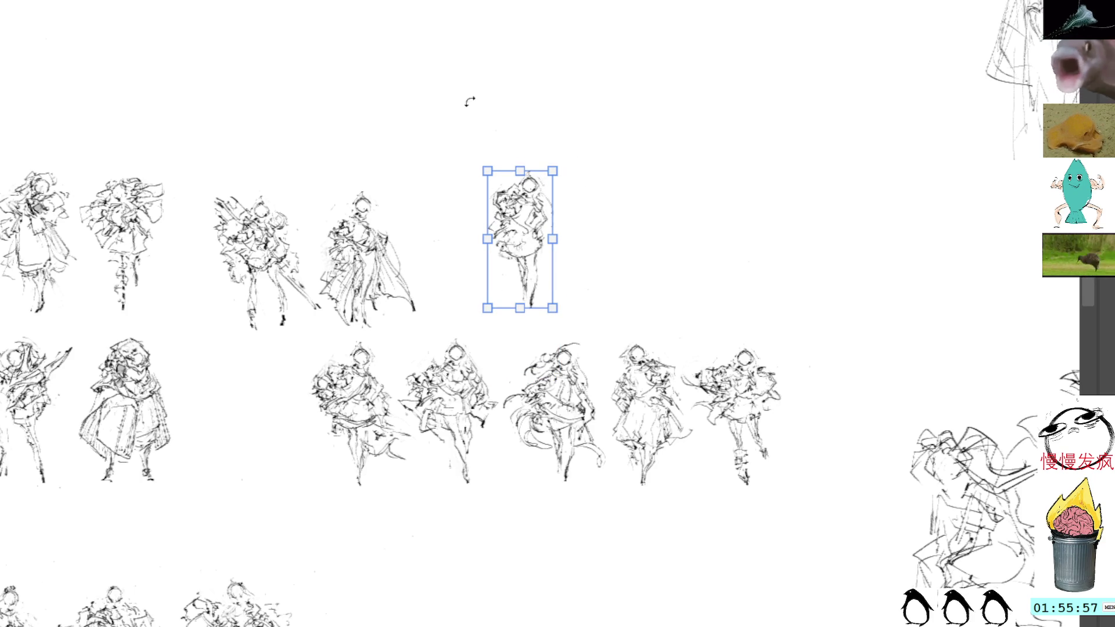
key("h")
left_click_drag(516, 228, 511, 222)
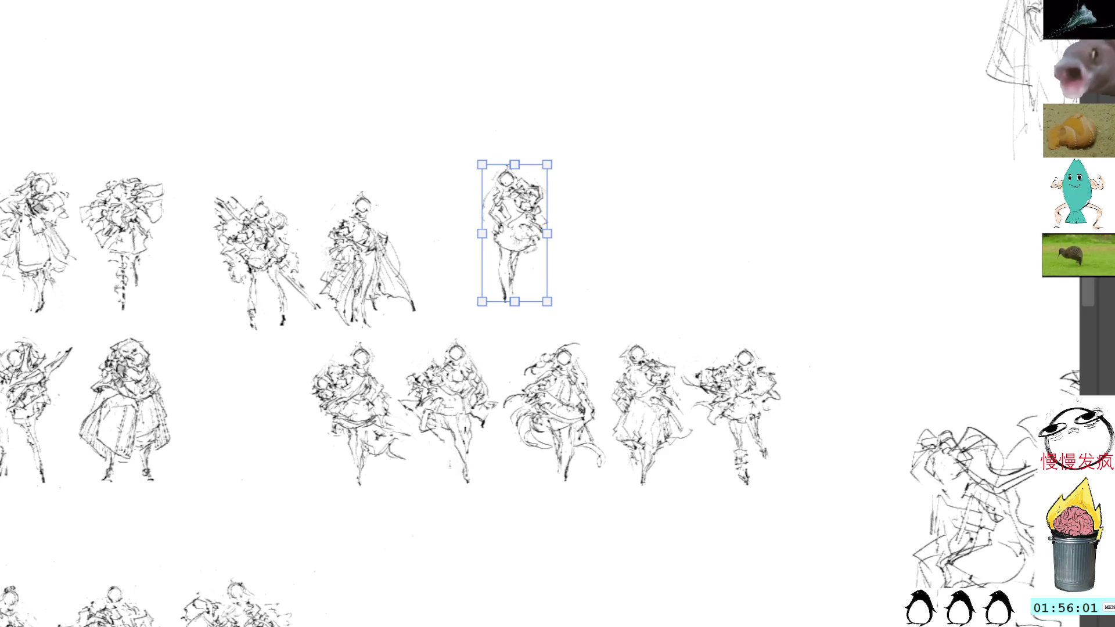
key("Return")
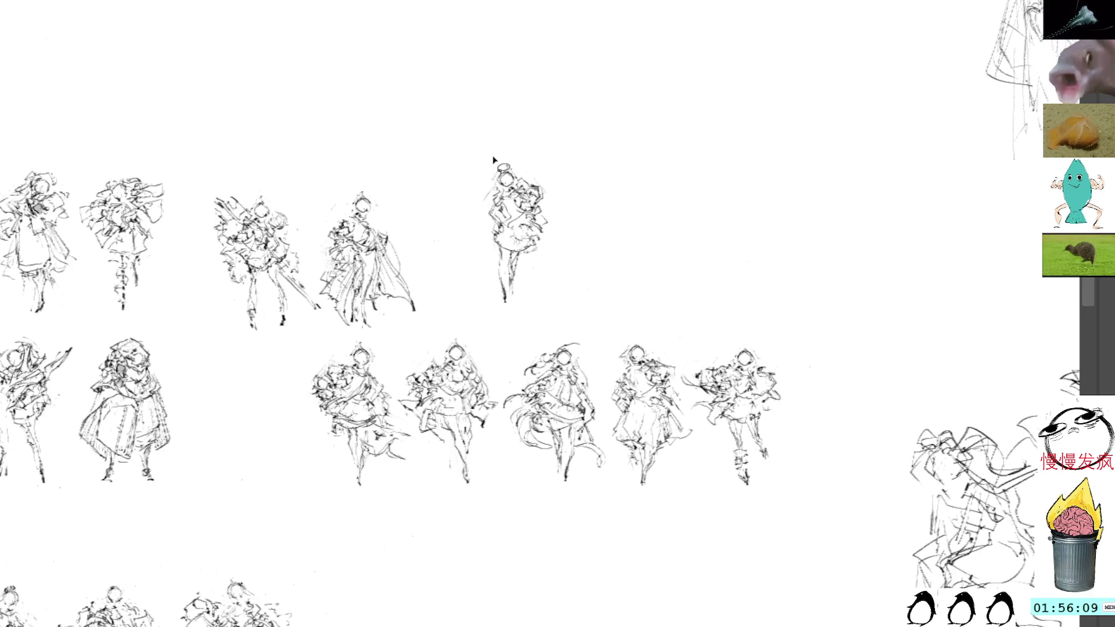
- Add brush strokes over the mirrored figure's left side, right side, head, and hip
mouse_move(487, 196)
left_mouse_down()
mouse_move(479, 224)
mouse_move(480, 202)
left_mouse_up()
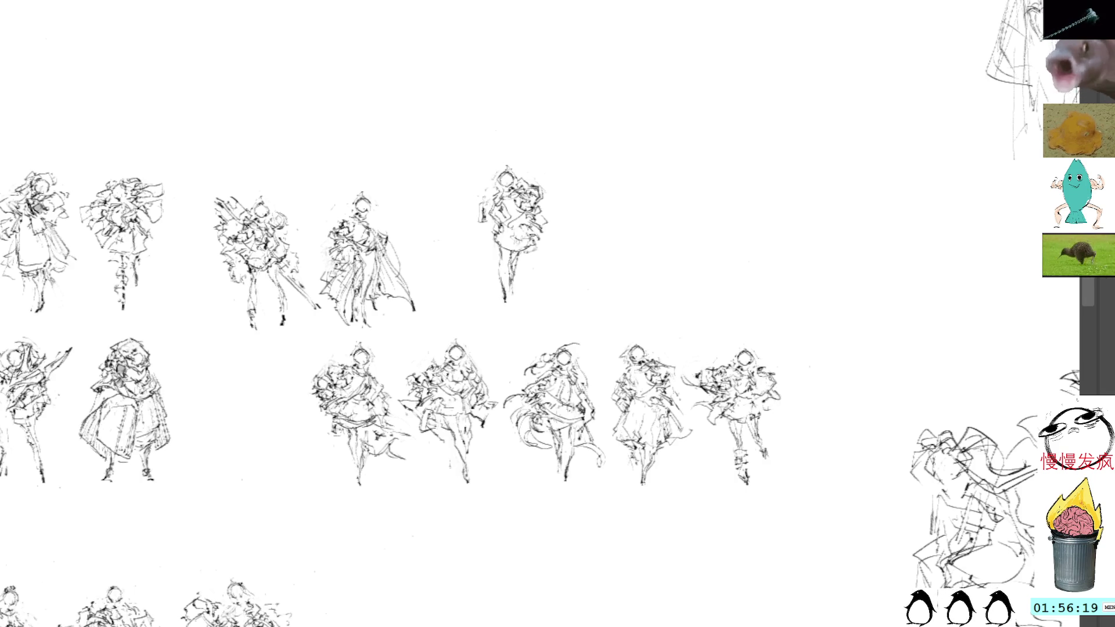
mouse_move(517, 247)
left_mouse_down()
mouse_move(549, 216)
mouse_move(534, 174)
mouse_move(518, 180)
left_mouse_up()
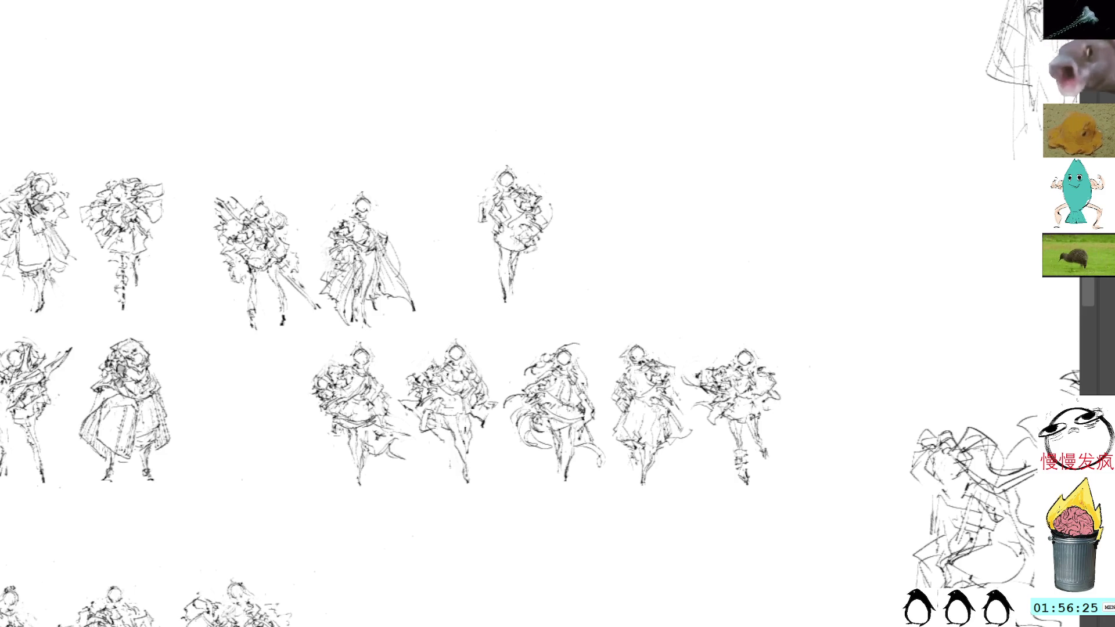
left_click_drag(540, 209, 549, 220)
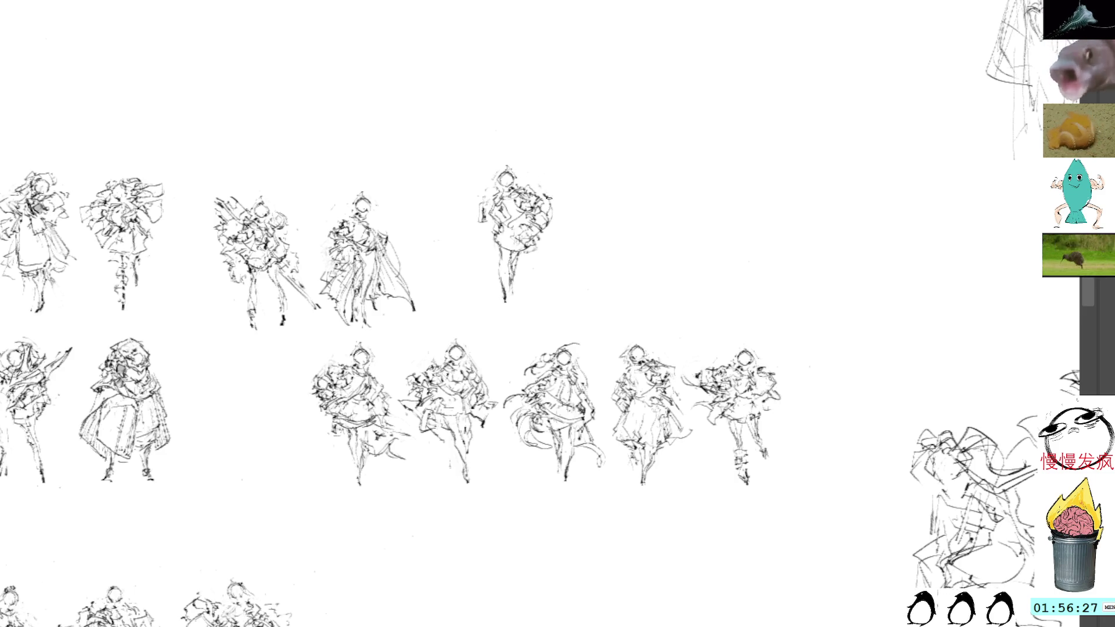
left_click_drag(493, 234, 498, 265)
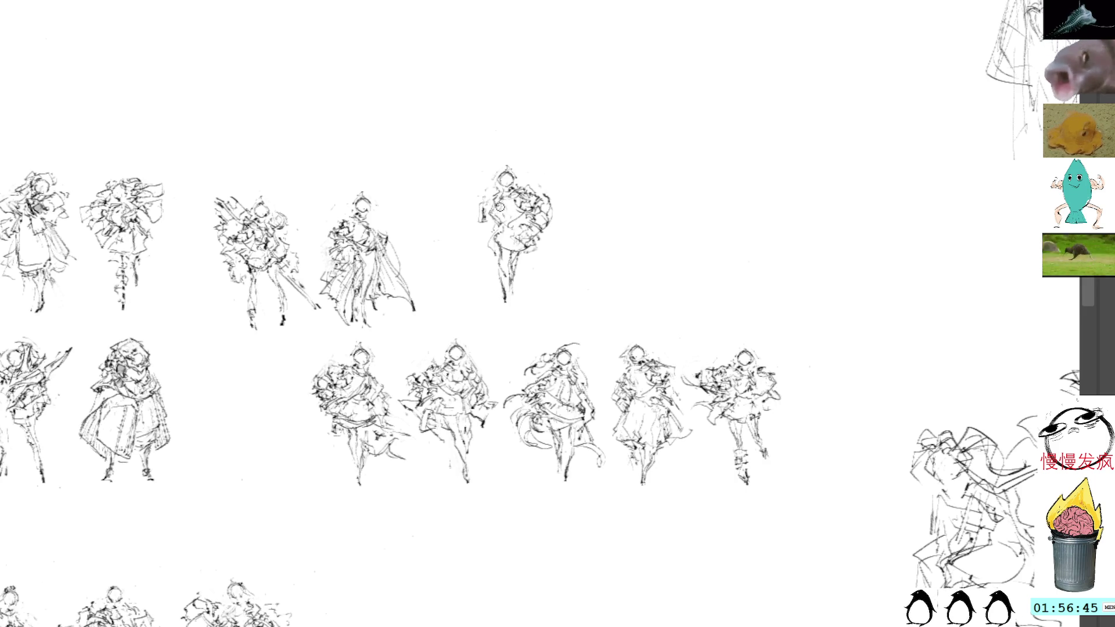
mouse_move(485, 202)
left_mouse_down()
mouse_move(468, 229)
mouse_move(482, 239)
left_mouse_up()
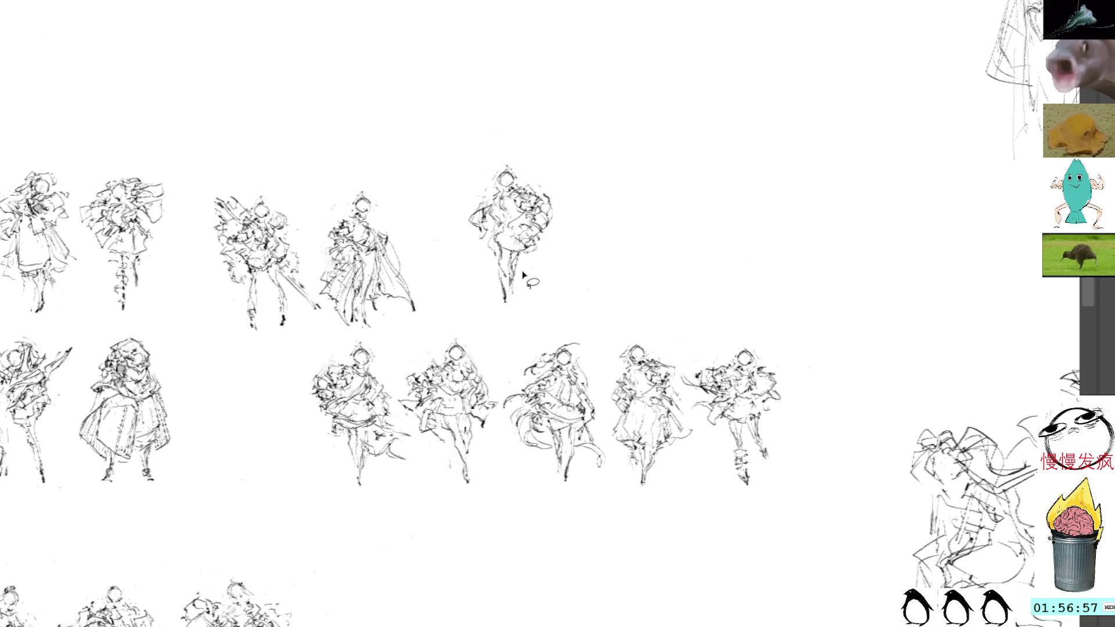
- Lasso the fifth top-row figure and warp its shape with a free transform
mouse_move(510, 220)
left_mouse_down()
mouse_move(485, 244)
mouse_move(530, 288)
left_mouse_up()
key("ctrl+z")
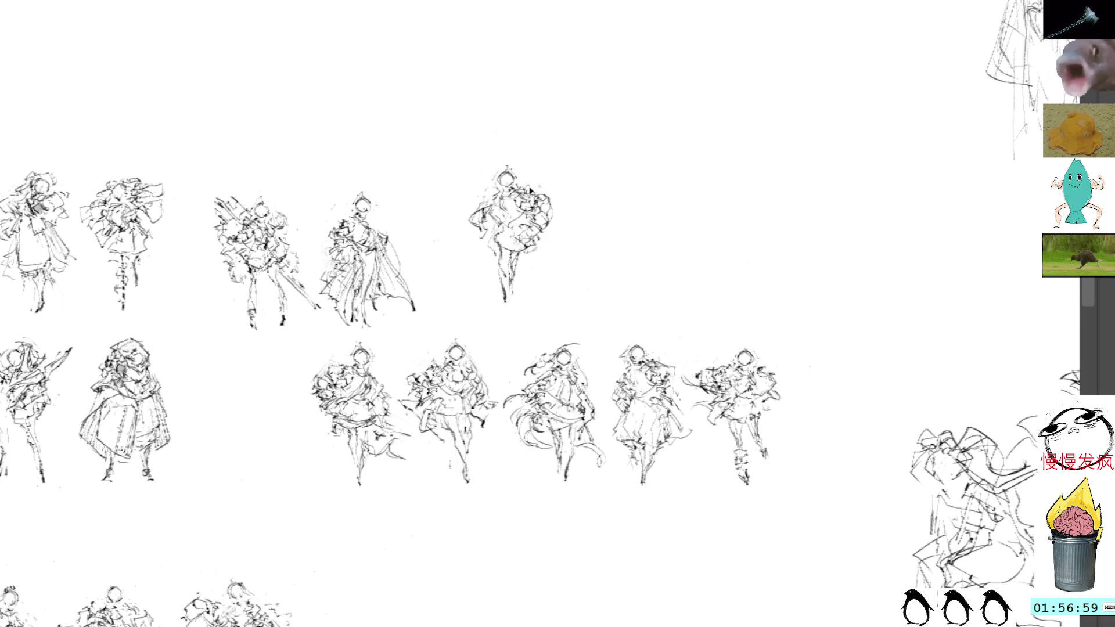
mouse_move(511, 153)
left_mouse_down()
mouse_move(482, 239)
mouse_move(514, 231)
mouse_move(530, 250)
mouse_move(511, 155)
mouse_move(511, 205)
mouse_move(540, 235)
left_mouse_up()
key("ctrl+t")
key("Return")
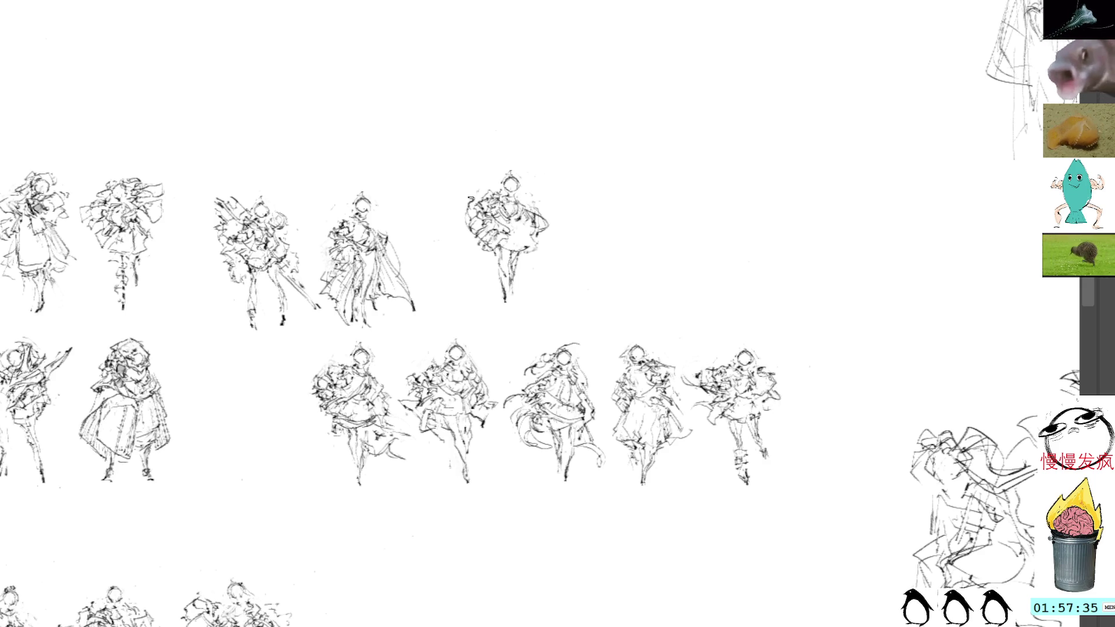
- Darken the fifth figure's left and right sides and refine its lower body
mouse_move(475, 199)
left_mouse_down()
mouse_move(464, 224)
mouse_move(470, 205)
mouse_move(546, 232)
left_mouse_up()
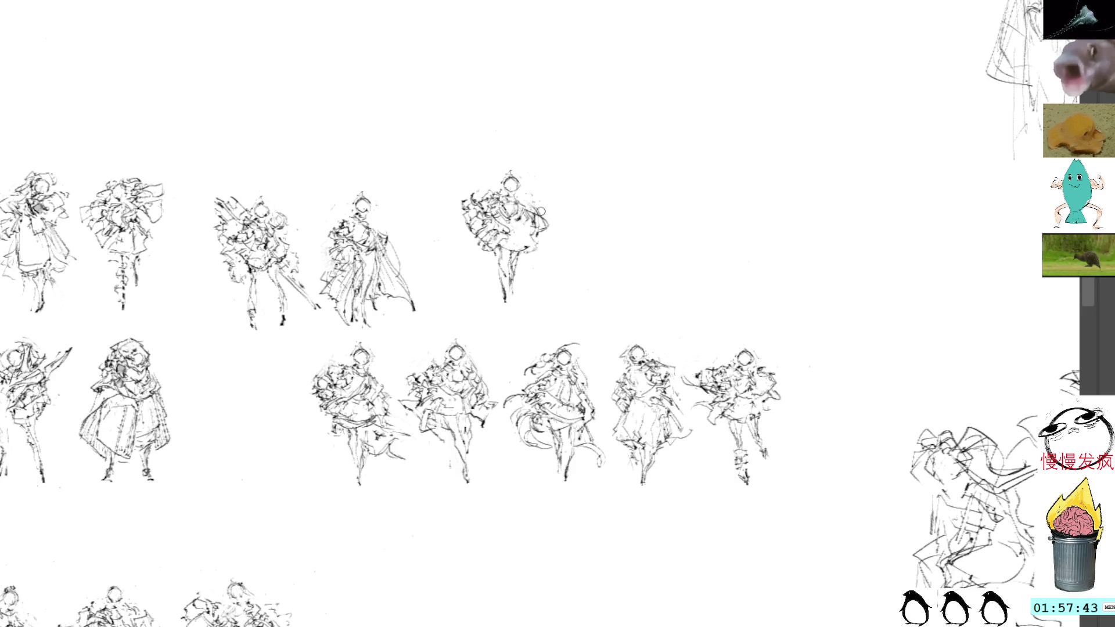
left_click_drag(525, 200, 547, 234)
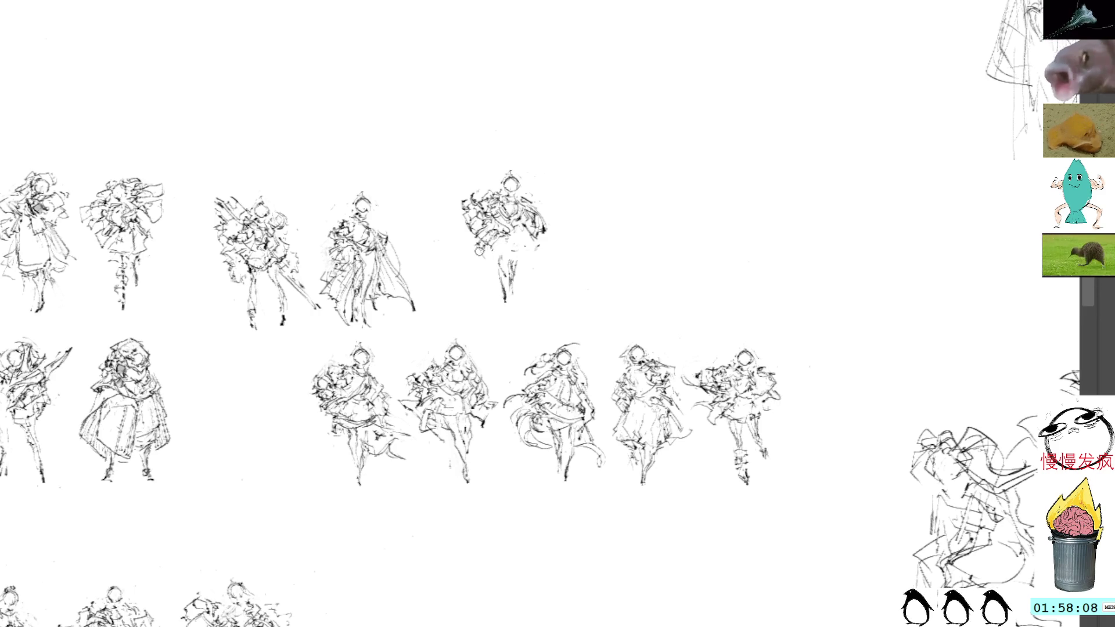
mouse_move(471, 234)
left_mouse_down()
mouse_move(511, 261)
mouse_move(539, 244)
left_mouse_up()
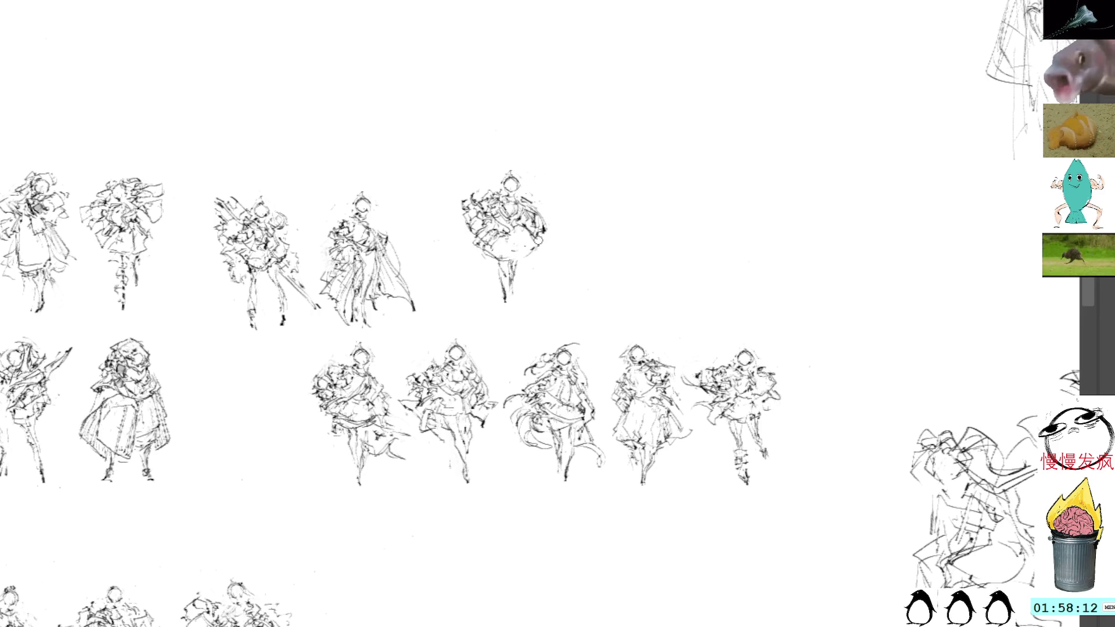
key("ctrl+t")
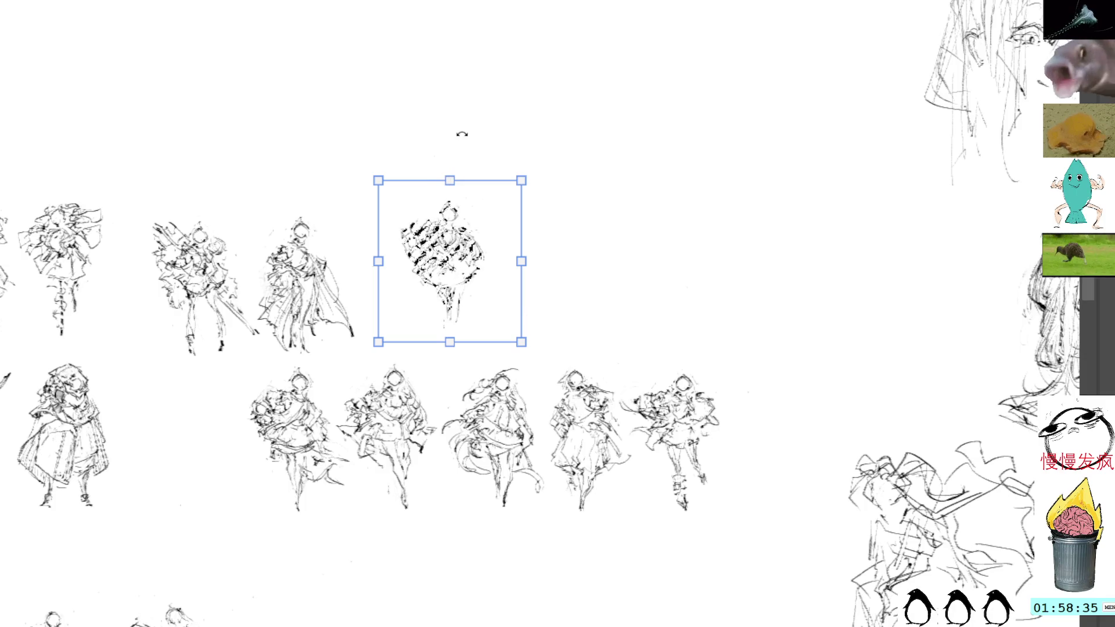
- Commit the figure's transform and clear the leftover selection
key("Return")
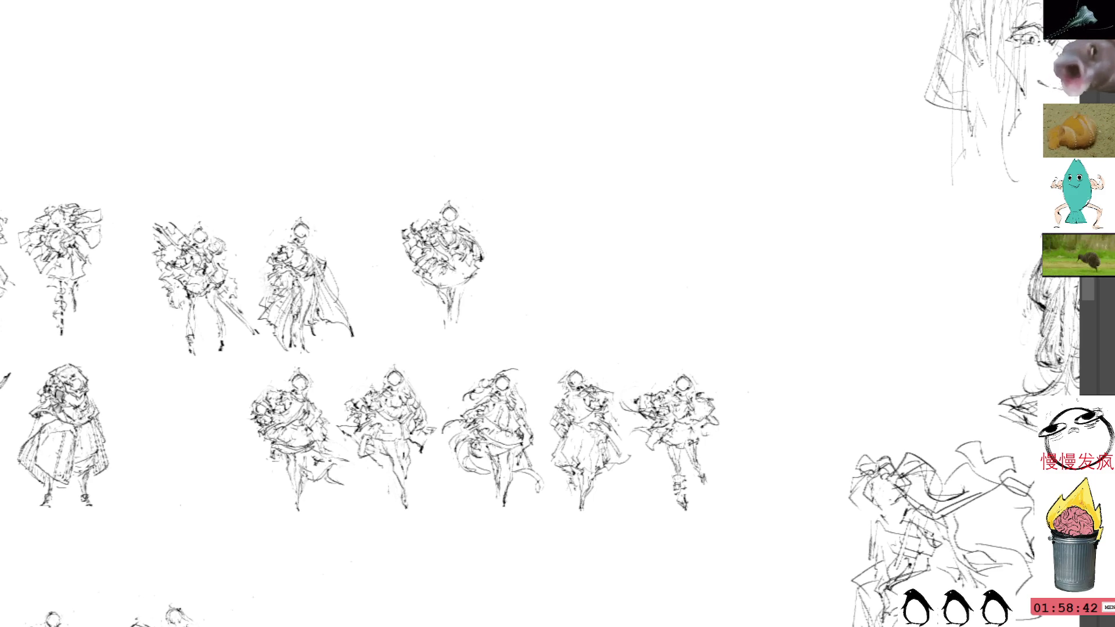
left_click_drag(505, 139, 496, 177)
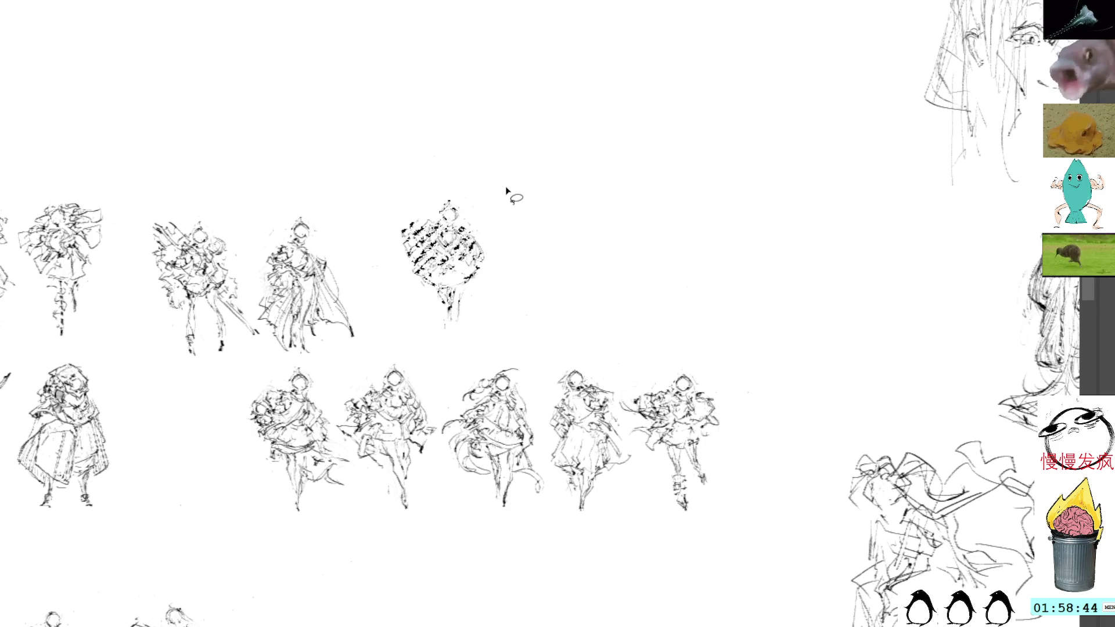
key("ctrl+d")
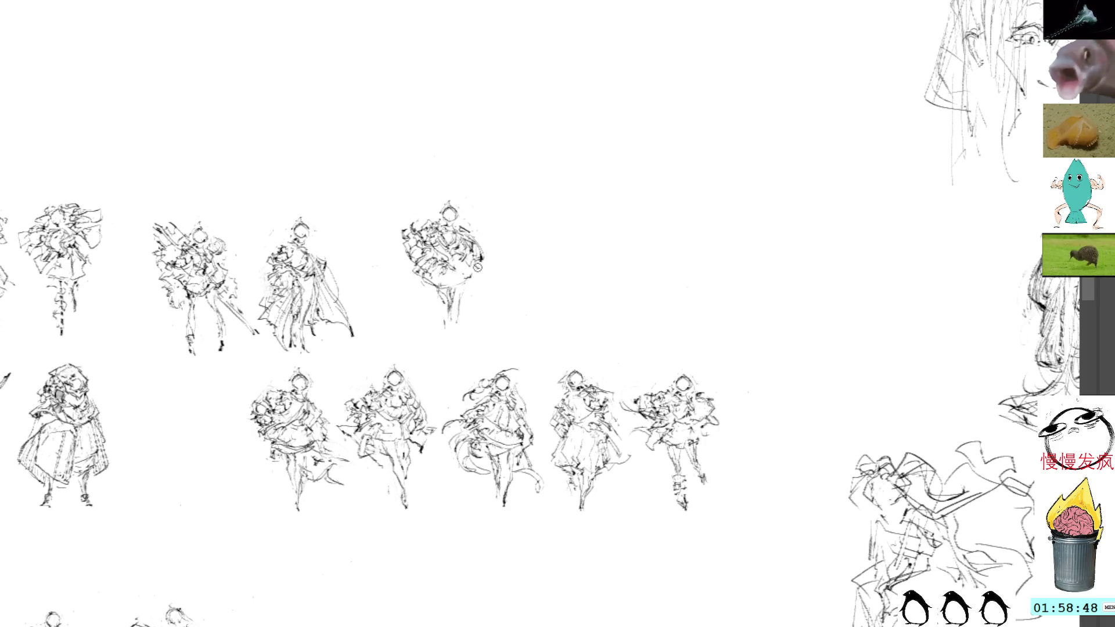
- Add side and leg strokes to the top-row figure, redrawing the leg longer
mouse_move(465, 273)
left_mouse_down()
mouse_move(479, 283)
mouse_move(485, 273)
left_mouse_up()
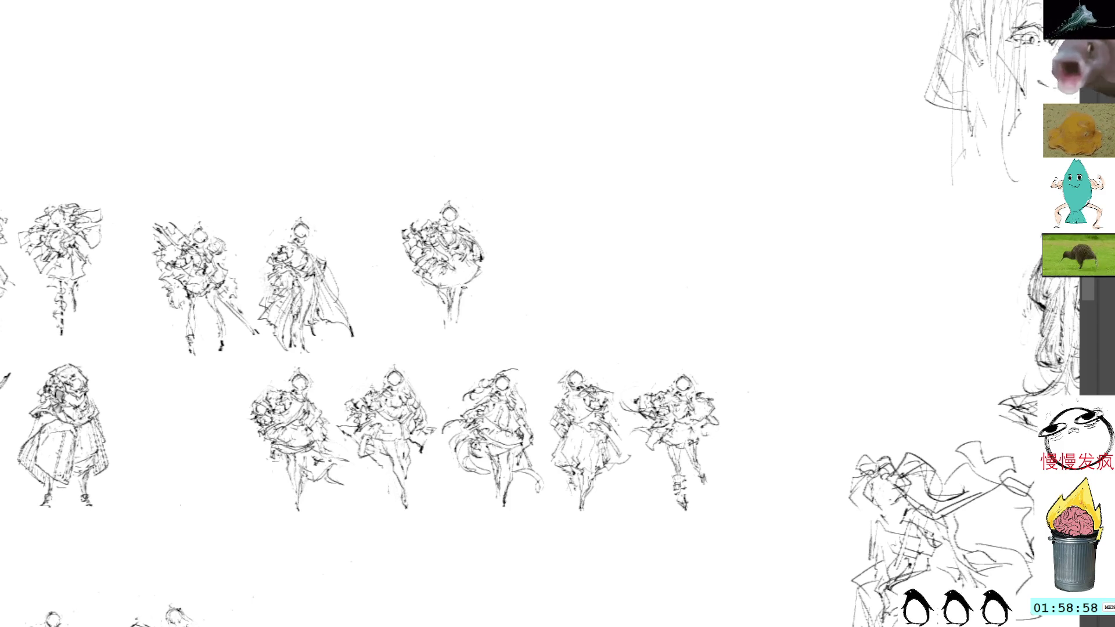
left_click_drag(458, 310, 462, 332)
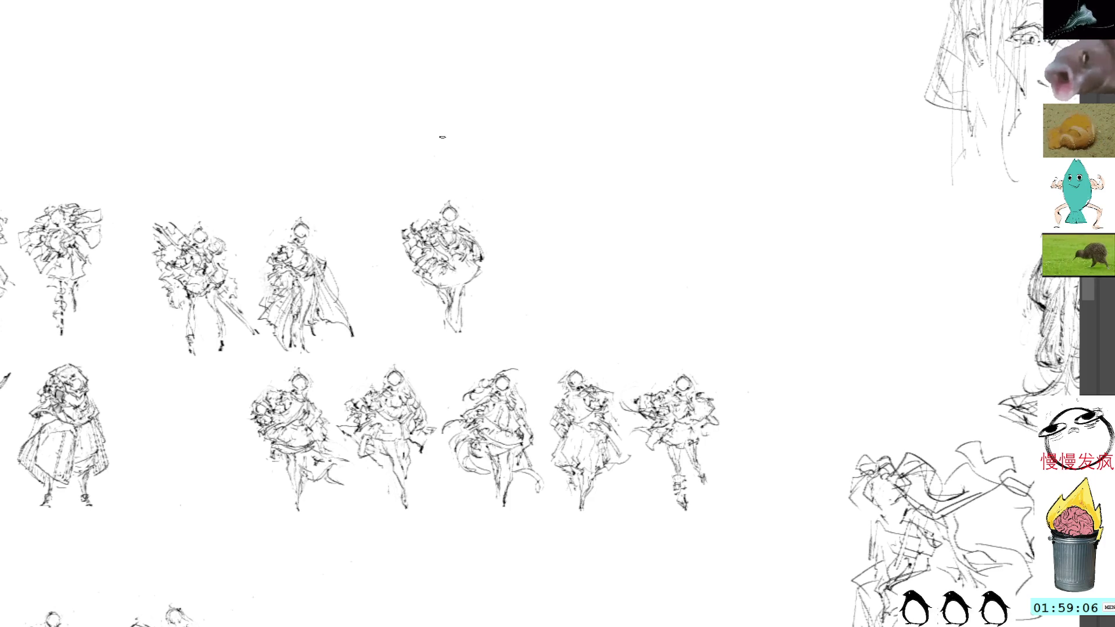
key("ctrl+z")
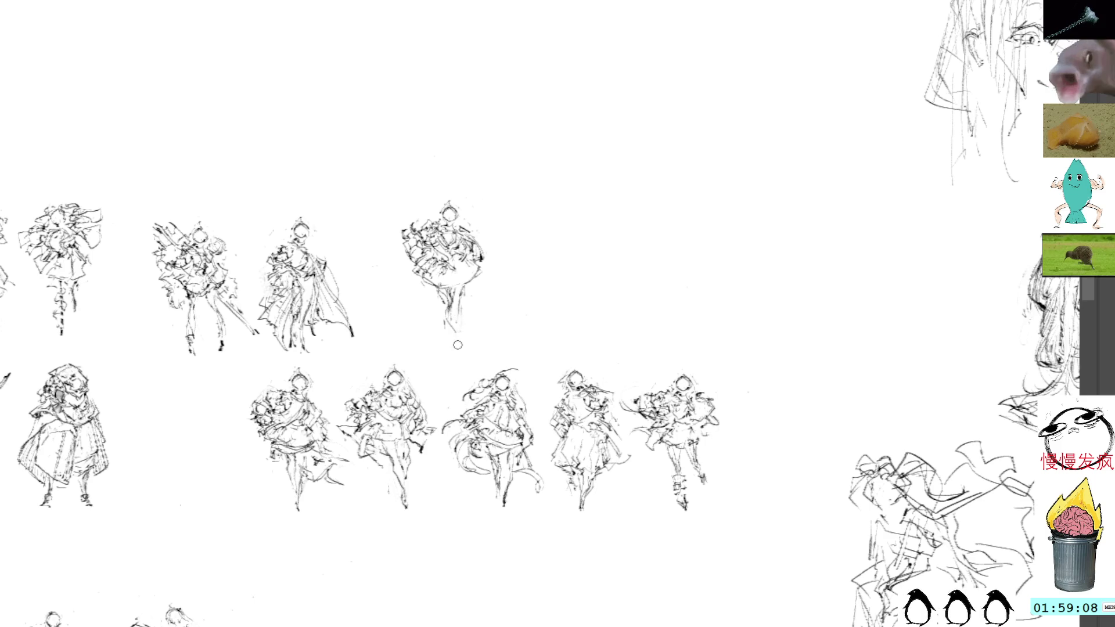
mouse_move(456, 331)
left_mouse_down()
mouse_move(457, 341)
mouse_move(454, 313)
mouse_move(404, 238)
mouse_move(395, 271)
mouse_move(404, 288)
left_mouse_up()
key("ctrl+t")
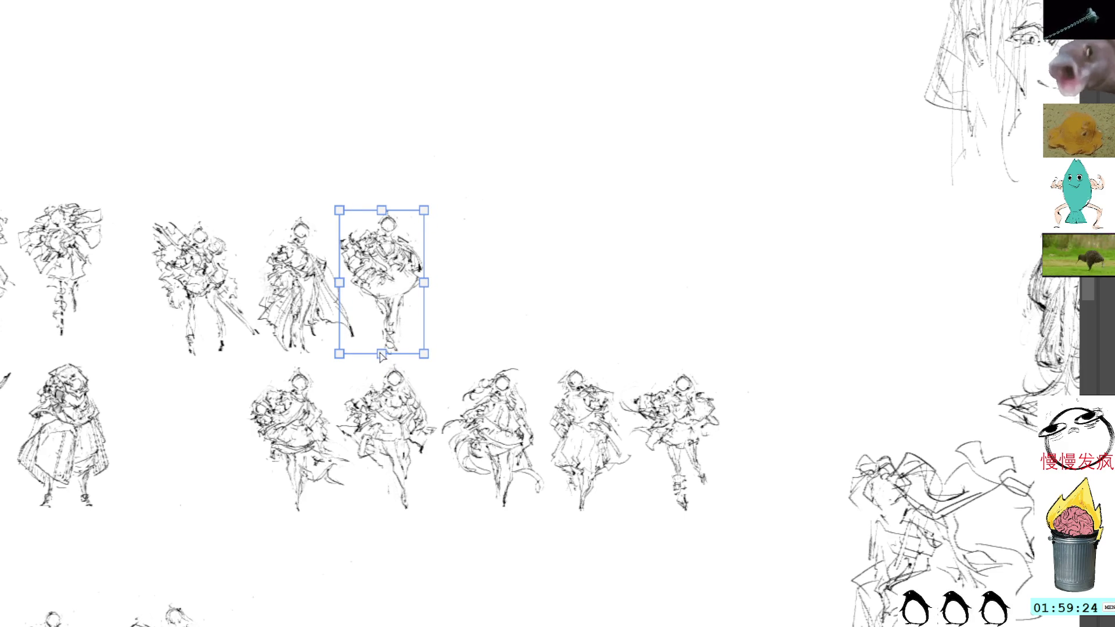
- Shrink the figure slightly in height, nudge it down, and commit
left_click_drag(382, 344, 380, 337)
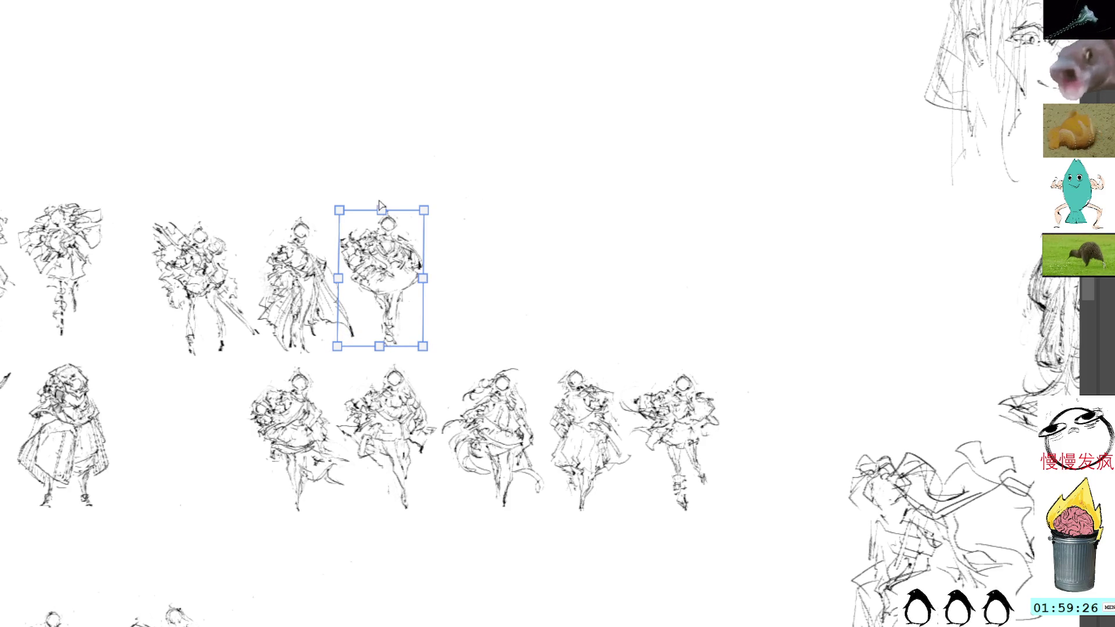
key("Down")
key("Down")
key("Down")
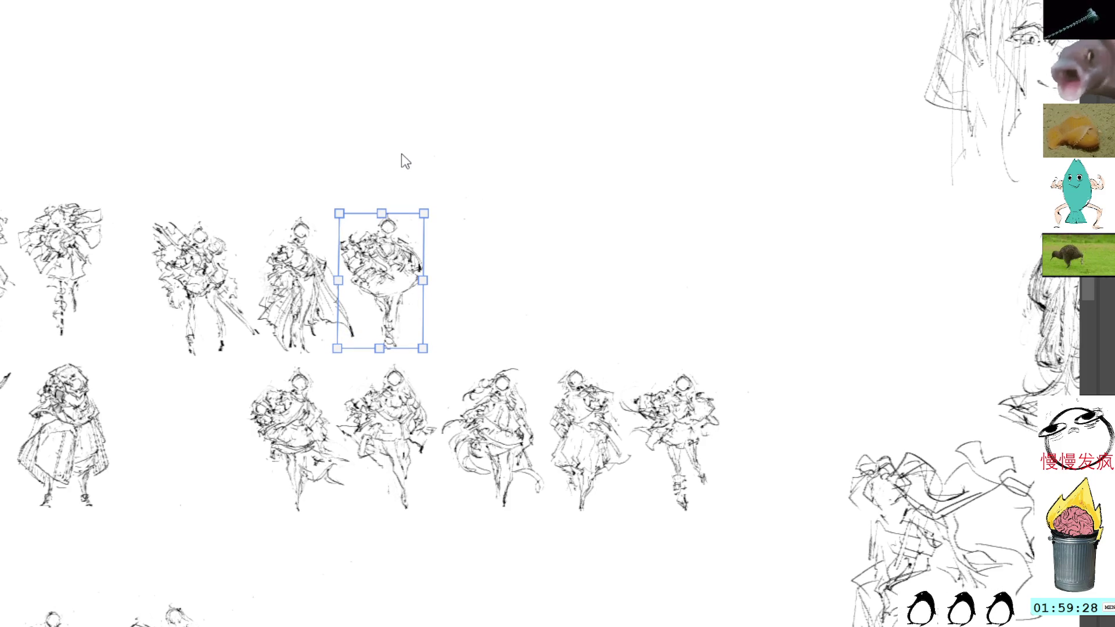
key("Return")
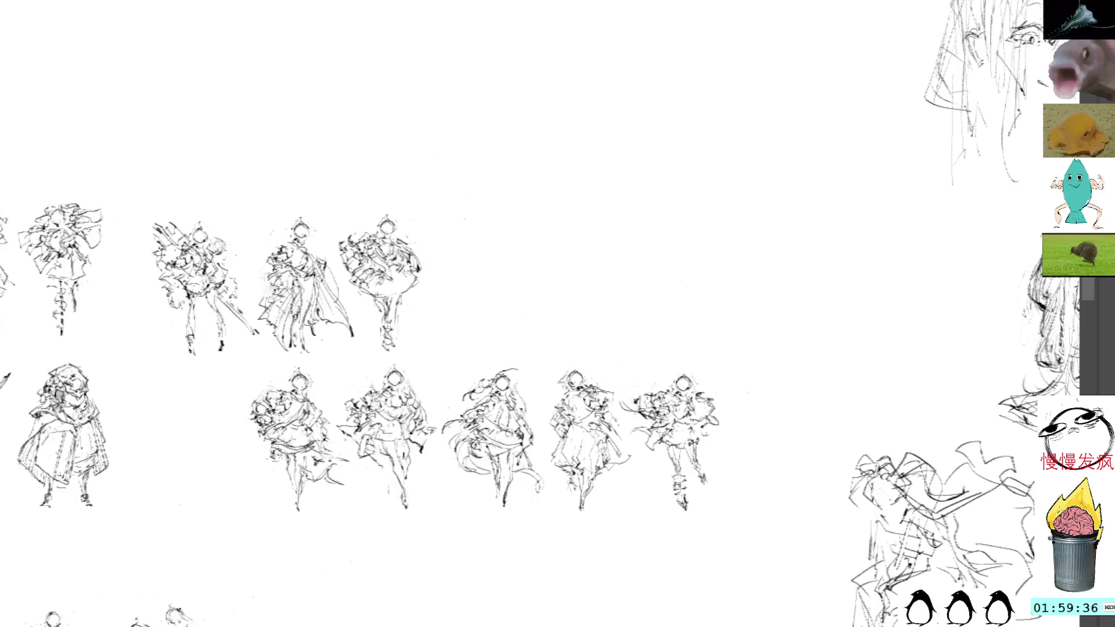
- Paste a copy of a figure sketch onto the canvas for transforming
scroll(574, 190, "right", 2)
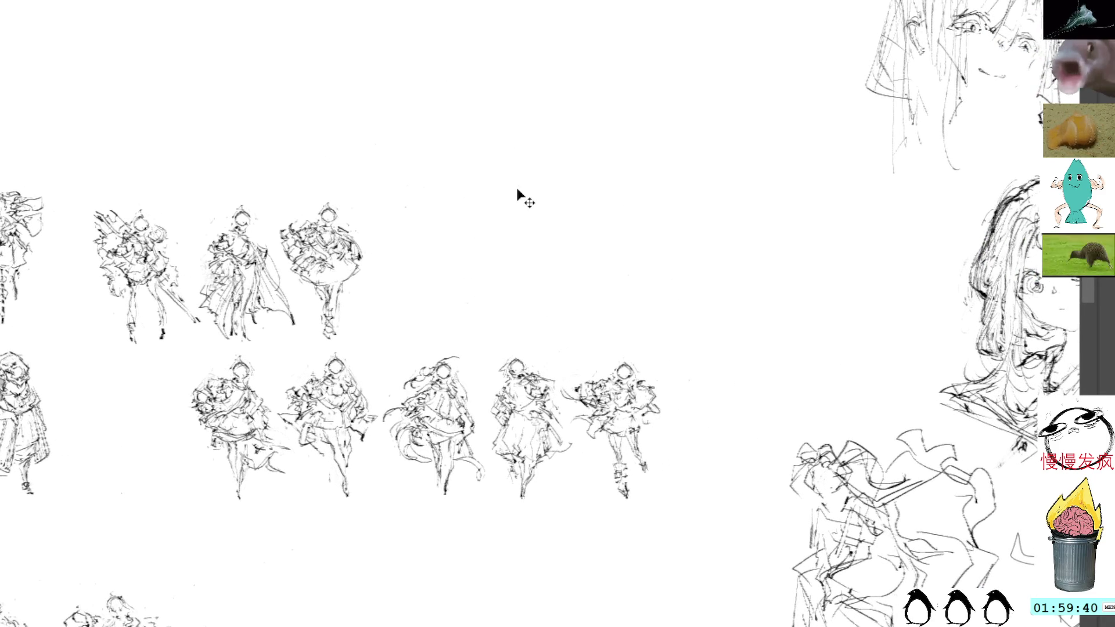
key("ctrl+v")
key("ctrl+t")
- Place the pasted figure in the top row and draw long hair down its right side
mouse_move(531, 294)
left_mouse_down()
mouse_move(483, 233)
mouse_move(479, 243)
mouse_move(464, 208)
mouse_move(459, 237)
left_mouse_up()
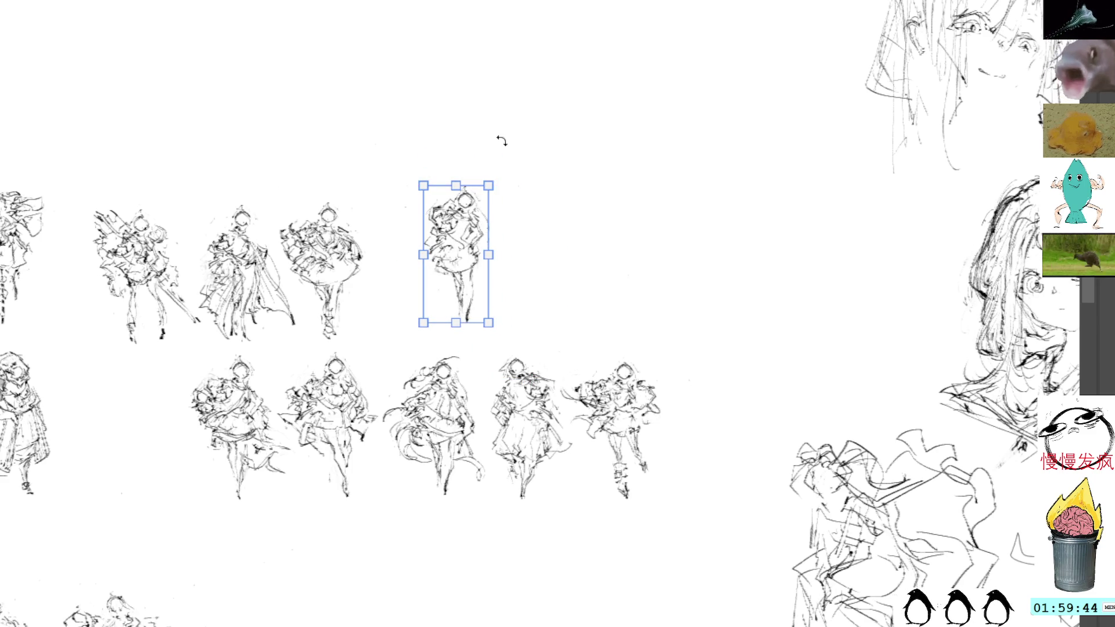
key("Return")
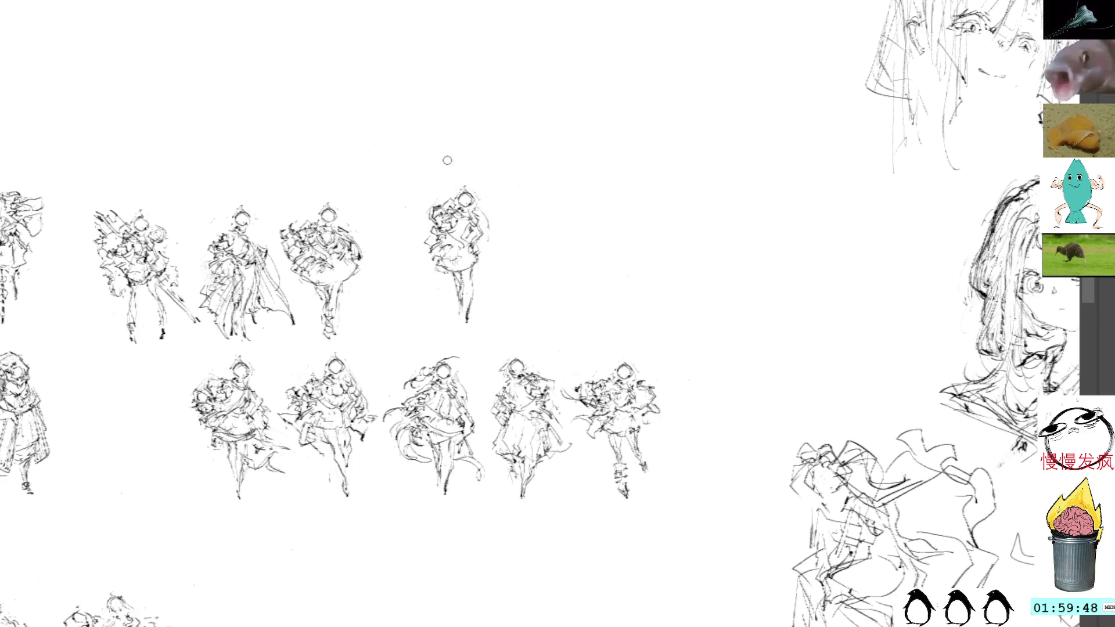
left_click_drag(480, 201, 495, 283)
left_click_drag(490, 224, 481, 285)
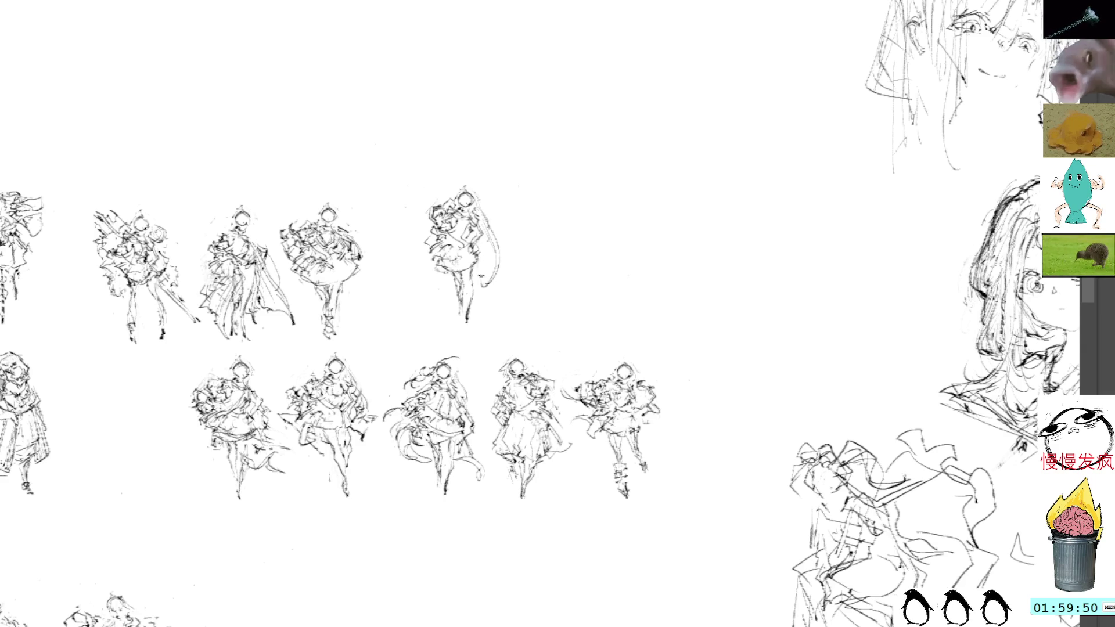
- Sketch strokes on the figure's left side, undoing the blade shape and touching up
mouse_move(431, 220)
left_mouse_down()
mouse_move(417, 227)
mouse_move(424, 246)
mouse_move(376, 280)
left_mouse_up()
left_click_drag(430, 235, 372, 293)
left_click_drag(412, 261, 388, 280)
key("ctrl+z")
key("ctrl+z")
key("ctrl+z")
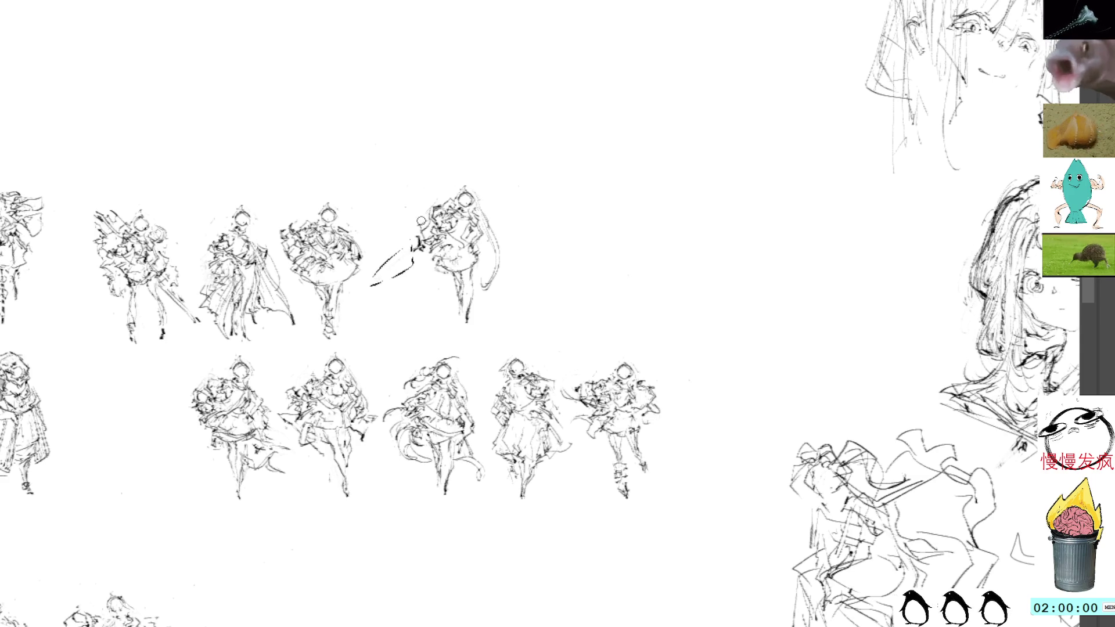
key("ctrl+z")
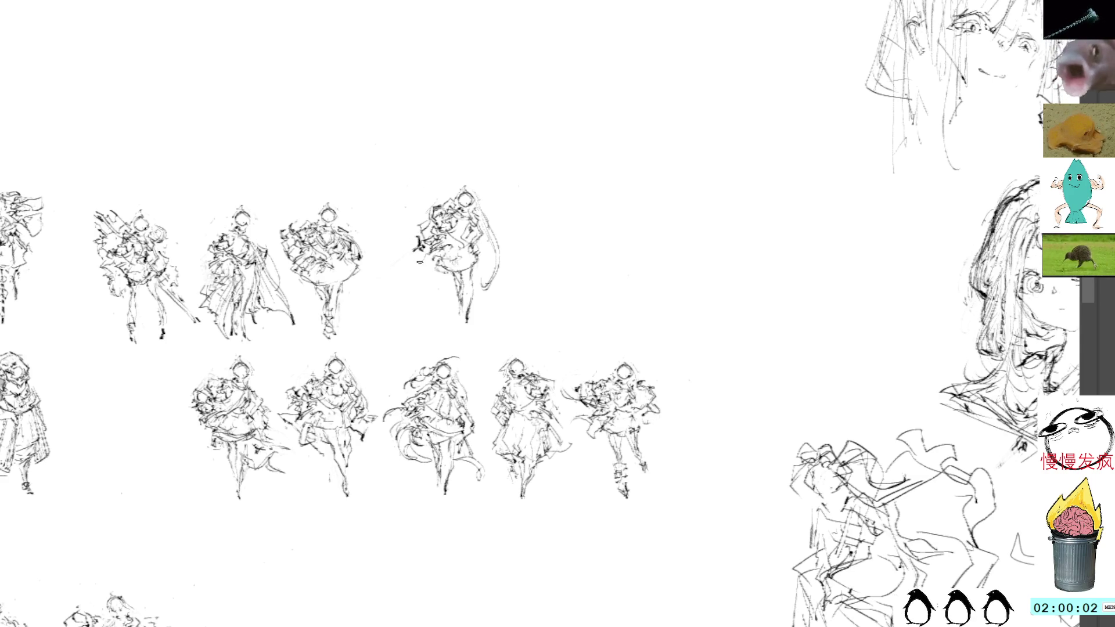
left_click_drag(413, 257, 424, 260)
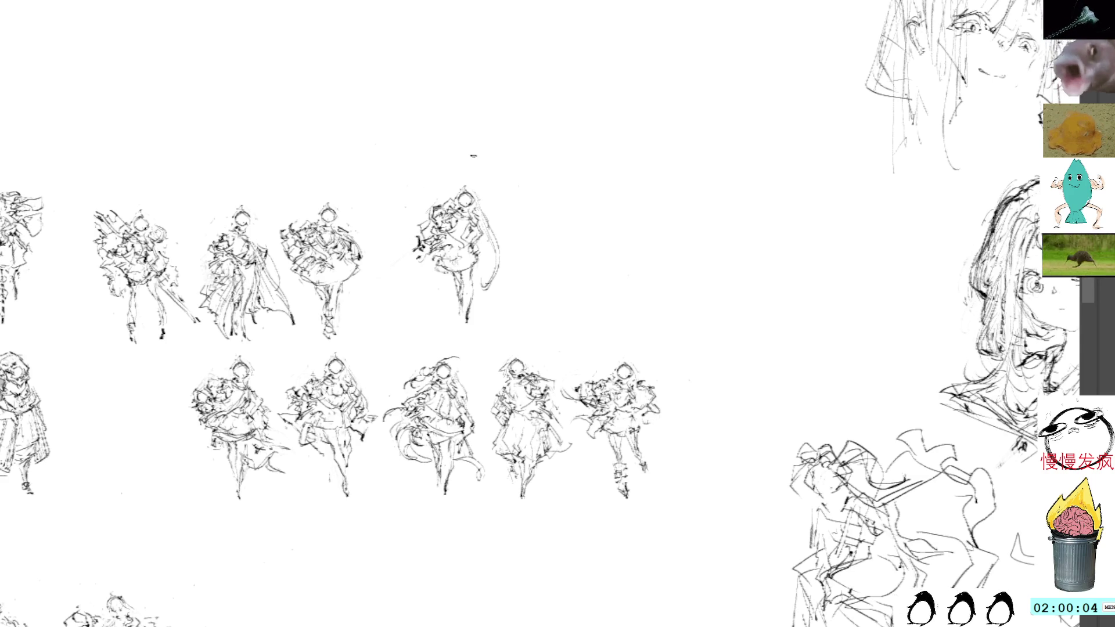
- Lasso the top-right figure and move it right and down
mouse_move(460, 169)
left_mouse_down()
mouse_move(552, 279)
mouse_move(462, 168)
left_mouse_up()
key("ctrl+t")
left_click_drag(484, 212, 514, 231)
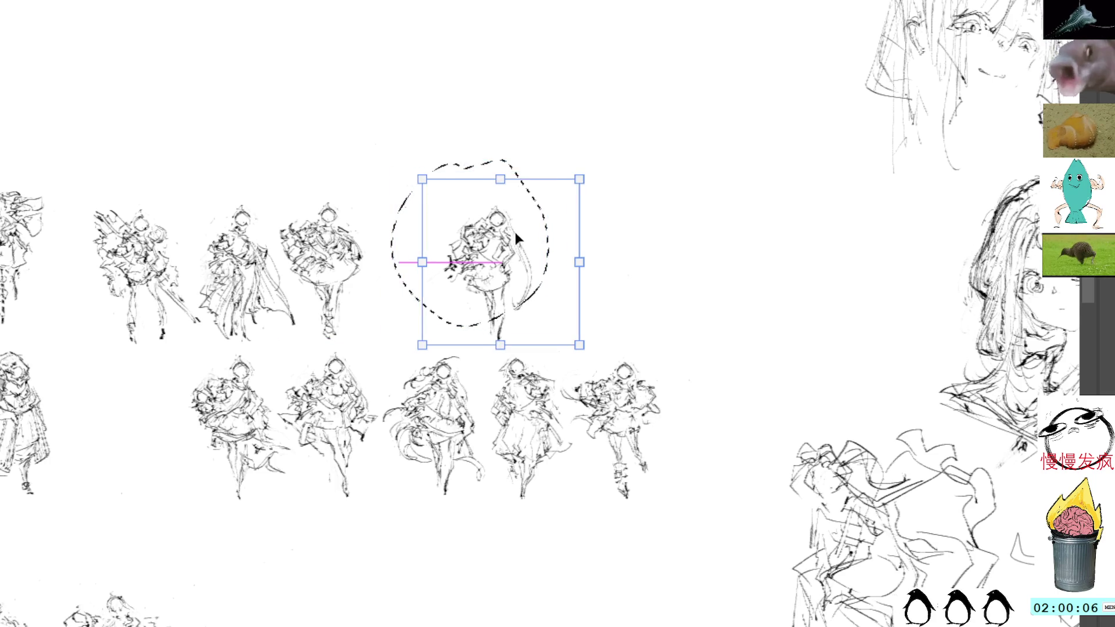
- Commit the long-haired figure's new position, clear the selection, and add hair strokes around its head
key("Return")
left_click_drag(450, 269, 505, 220)
key("ctrl+z")
key("ctrl+z")
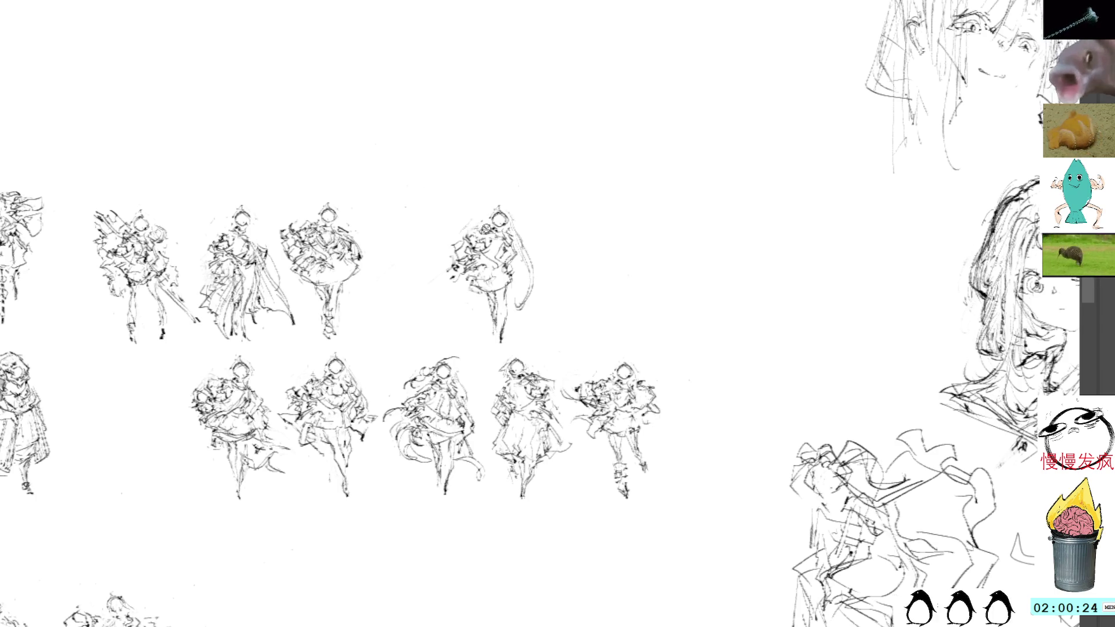
mouse_move(469, 217)
left_mouse_down()
mouse_move(482, 230)
mouse_move(477, 215)
left_mouse_up()
key("ctrl+z")
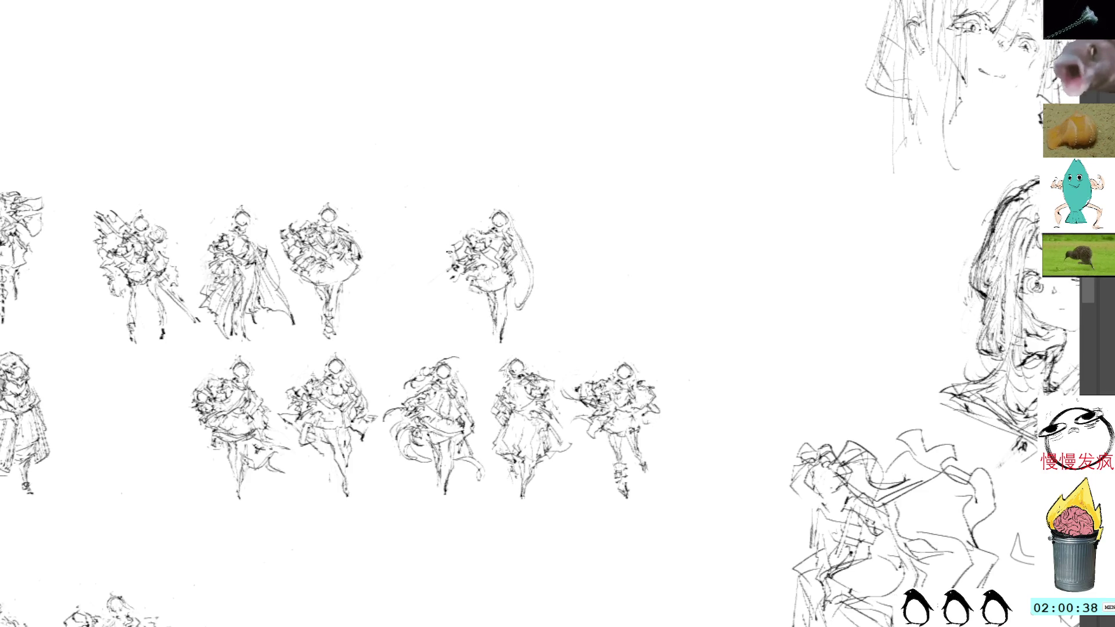
mouse_move(449, 271)
left_mouse_down()
mouse_move(441, 274)
mouse_move(453, 285)
mouse_move(436, 280)
left_mouse_up()
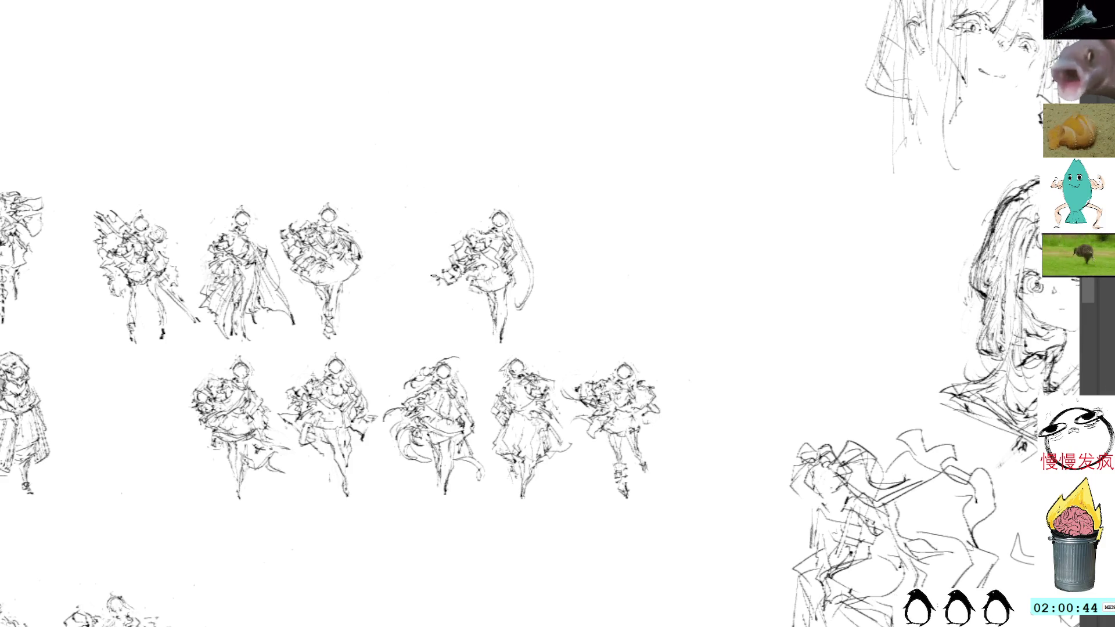
key("ctrl+z")
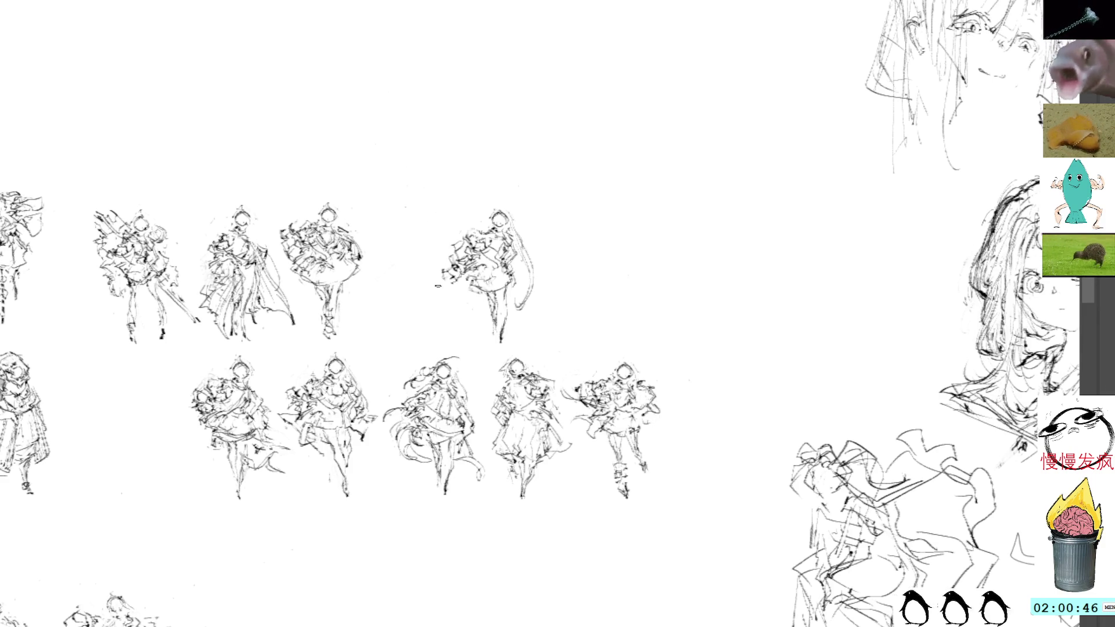
mouse_move(448, 276)
left_mouse_down()
mouse_move(409, 299)
mouse_move(469, 273)
left_mouse_up()
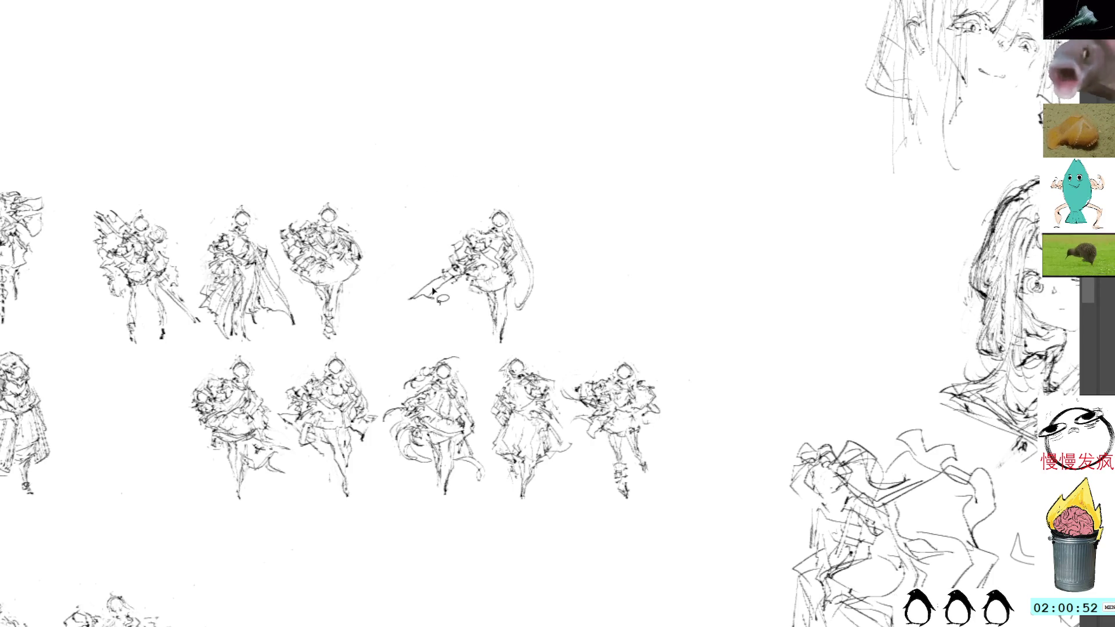
mouse_move(451, 284)
left_mouse_down()
mouse_move(410, 290)
mouse_move(437, 255)
mouse_move(435, 283)
mouse_move(411, 298)
mouse_move(429, 297)
left_mouse_up()
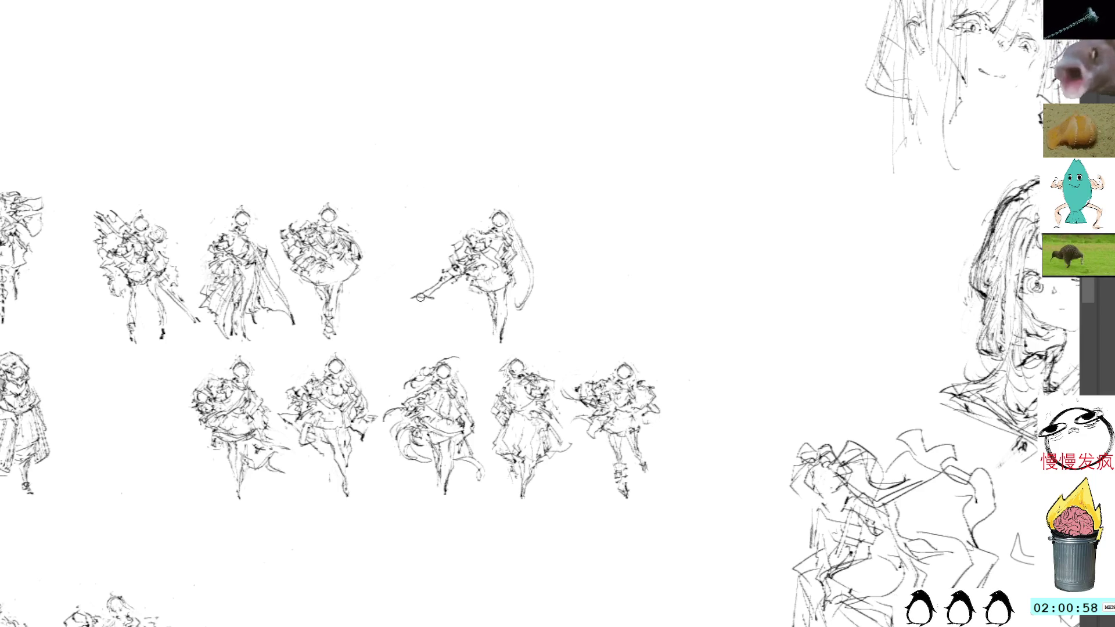
mouse_move(426, 298)
left_mouse_down()
mouse_move(447, 282)
mouse_move(434, 284)
mouse_move(437, 254)
left_mouse_up()
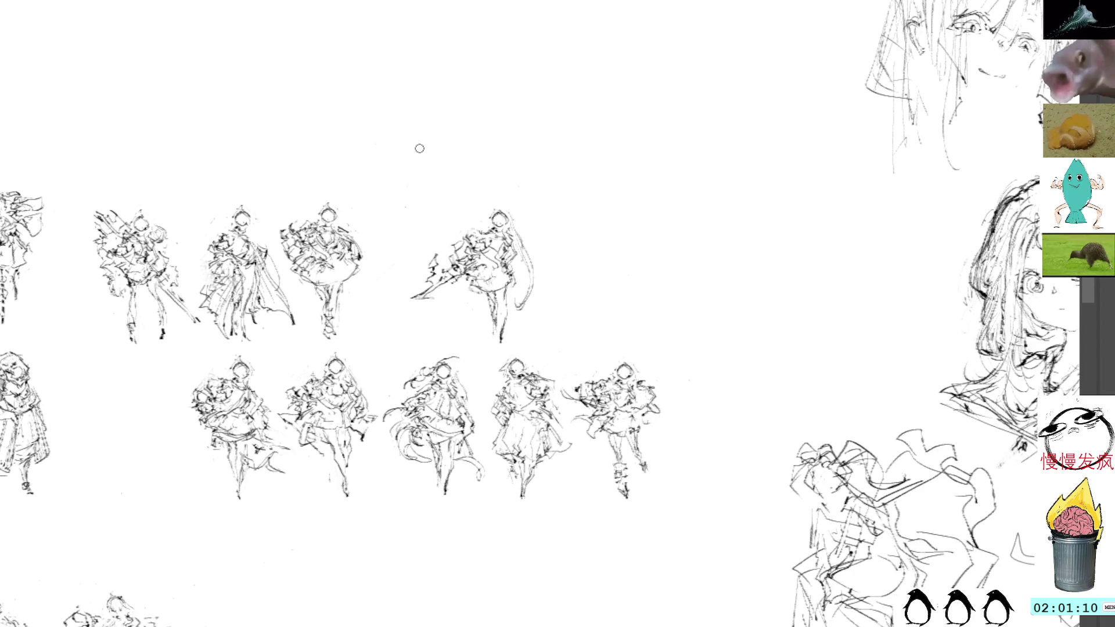
mouse_move(440, 258)
left_mouse_down()
mouse_move(422, 288)
mouse_move(438, 264)
mouse_move(430, 273)
left_mouse_up()
key("ctrl+z")
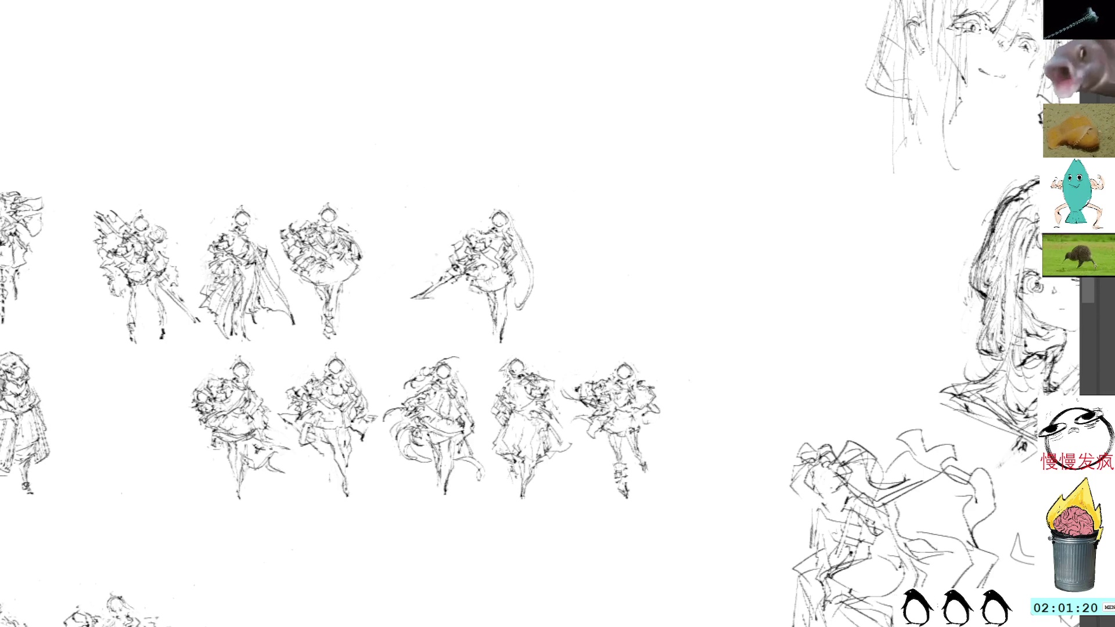
mouse_move(471, 227)
left_mouse_down()
mouse_move(482, 238)
mouse_move(465, 256)
left_mouse_up()
key("ctrl+z")
key("ctrl+z")
key("ctrl+z")
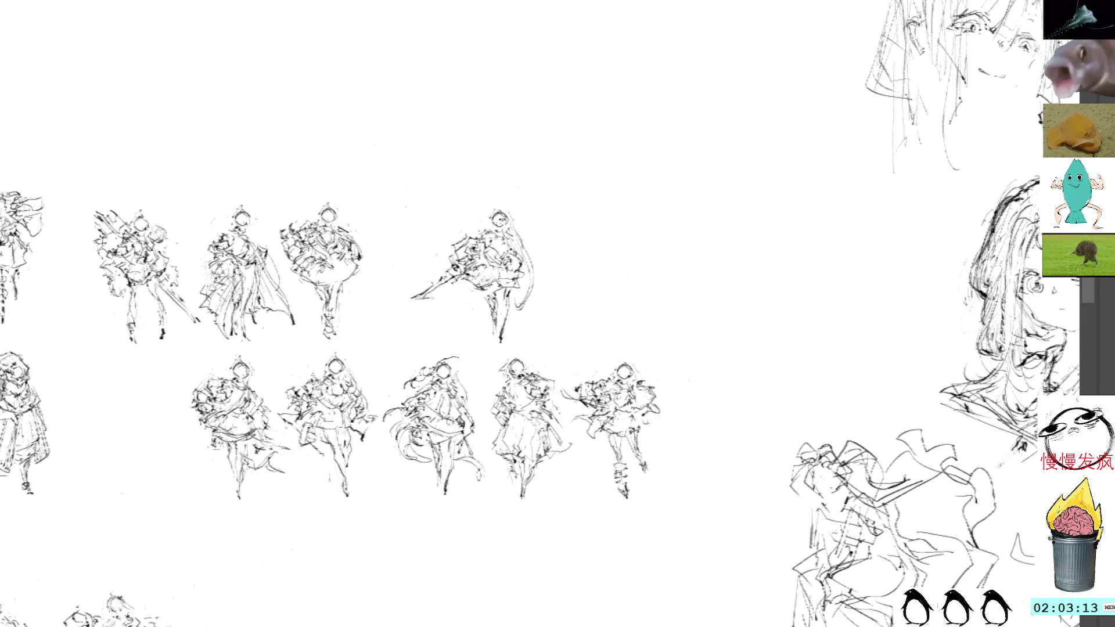
left_click_drag(487, 205, 496, 203)
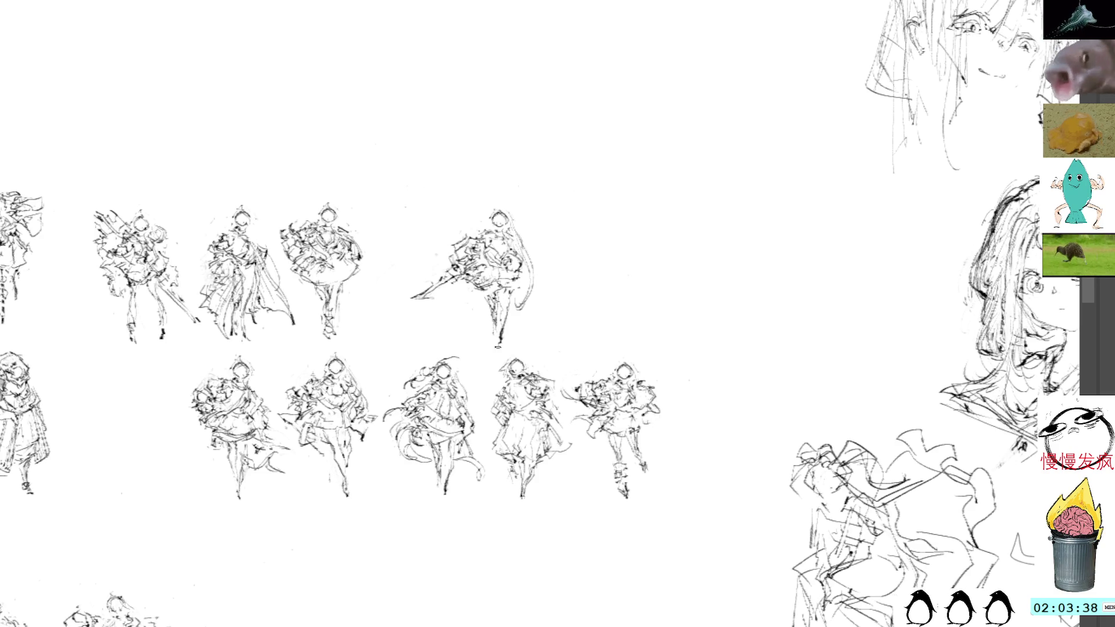
- Move the kicking figure left beside its top-row neighbour and shrink it slightly
key("ctrl+t")
mouse_move(496, 277)
left_mouse_down()
mouse_move(477, 258)
mouse_move(427, 275)
mouse_move(661, 316)
mouse_move(437, 284)
mouse_move(427, 268)
left_mouse_up()
left_click_drag(507, 185, 506, 188)
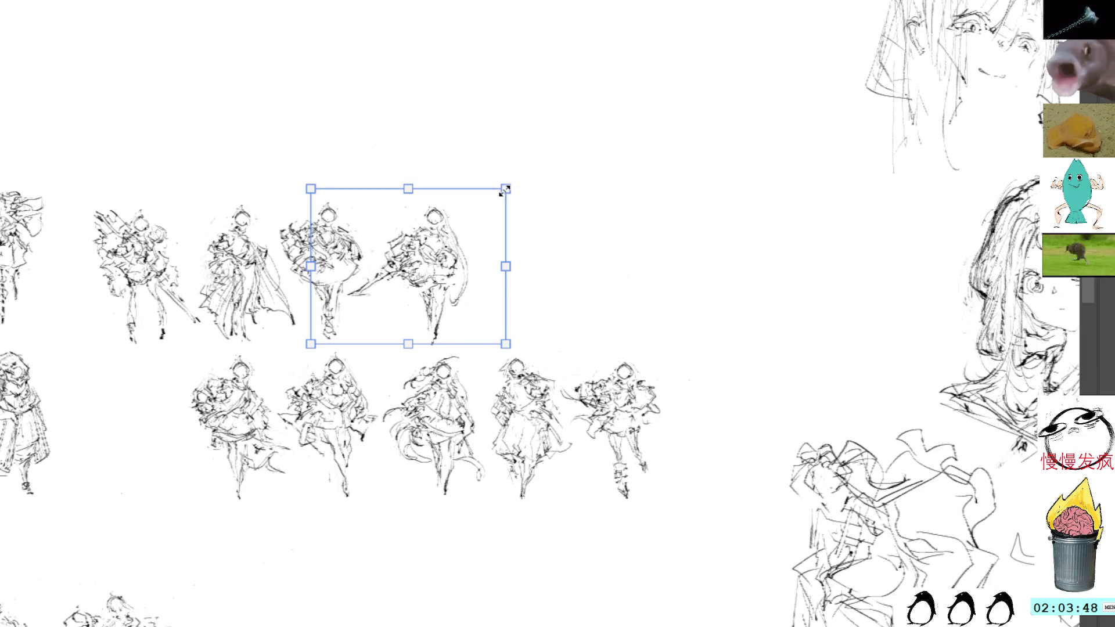
key("Return")
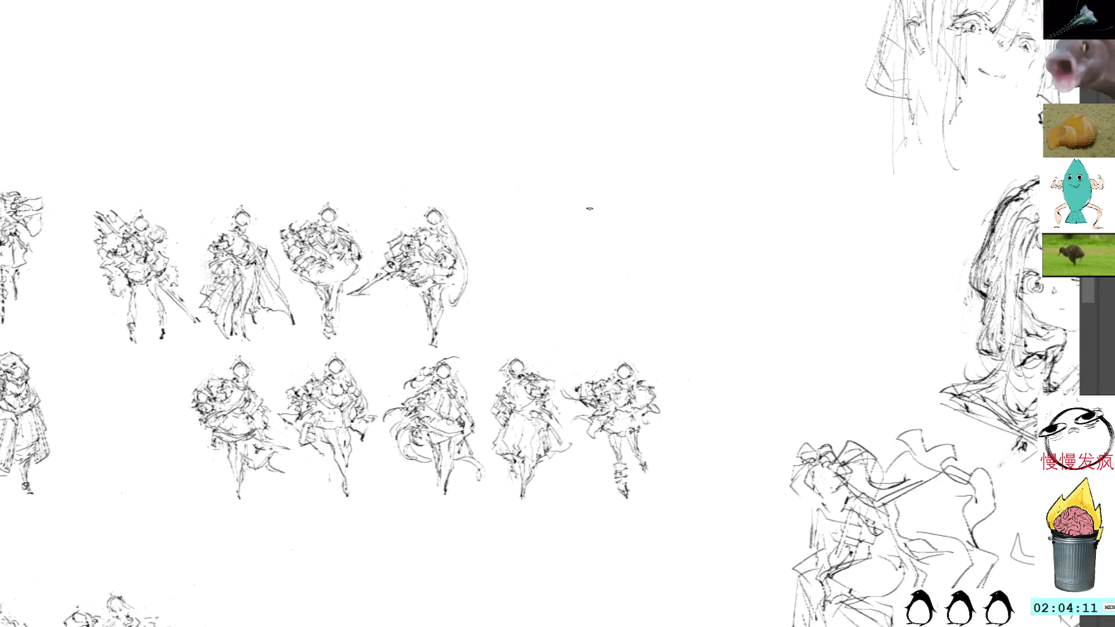
- Paste a figure at the top row's right end and sketch strokes around its head and right side
key("ctrl+v")
mouse_move(531, 290)
left_mouse_down()
mouse_move(555, 194)
mouse_move(561, 204)
left_mouse_up()
key("ctrl+d")
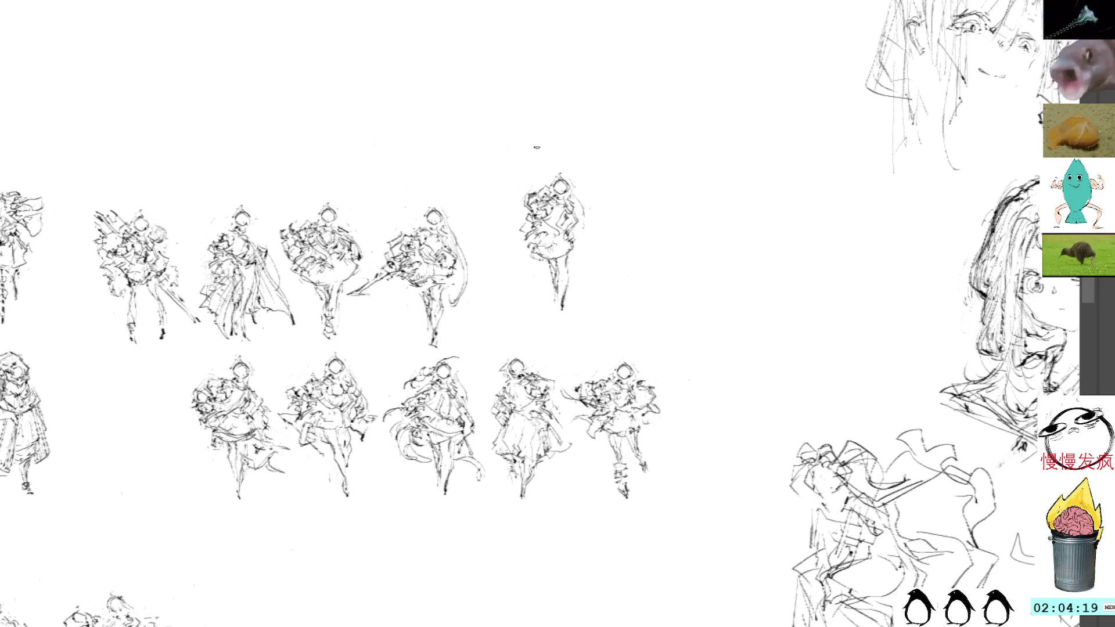
mouse_move(544, 188)
left_mouse_down()
mouse_move(535, 189)
mouse_move(572, 168)
mouse_move(588, 211)
mouse_move(588, 192)
mouse_move(578, 238)
mouse_move(579, 225)
left_mouse_up()
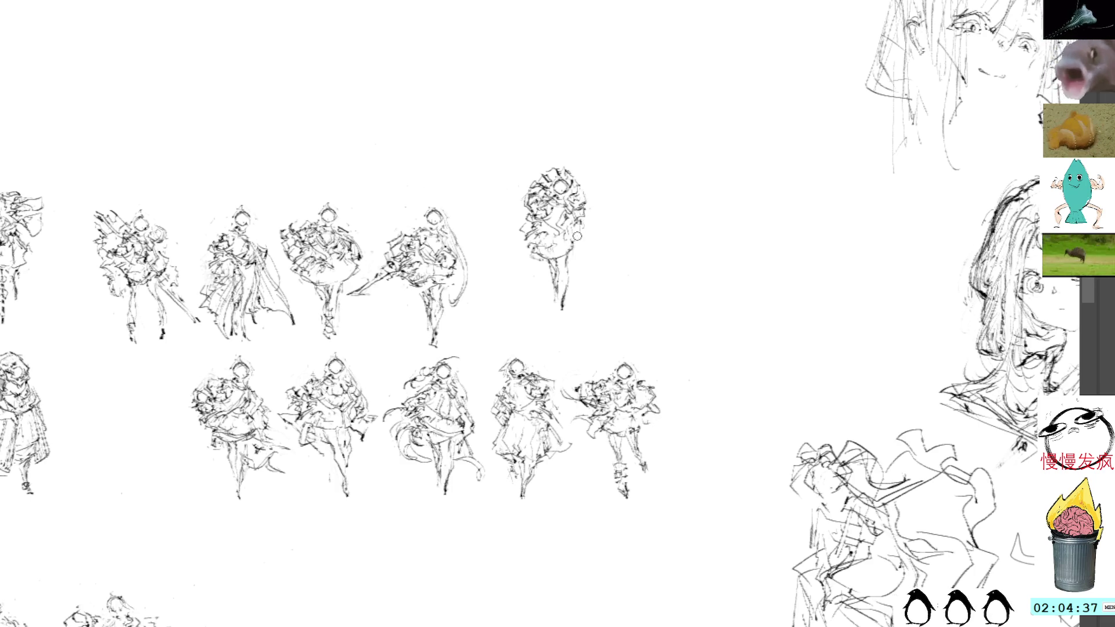
left_click_drag(579, 232, 572, 268)
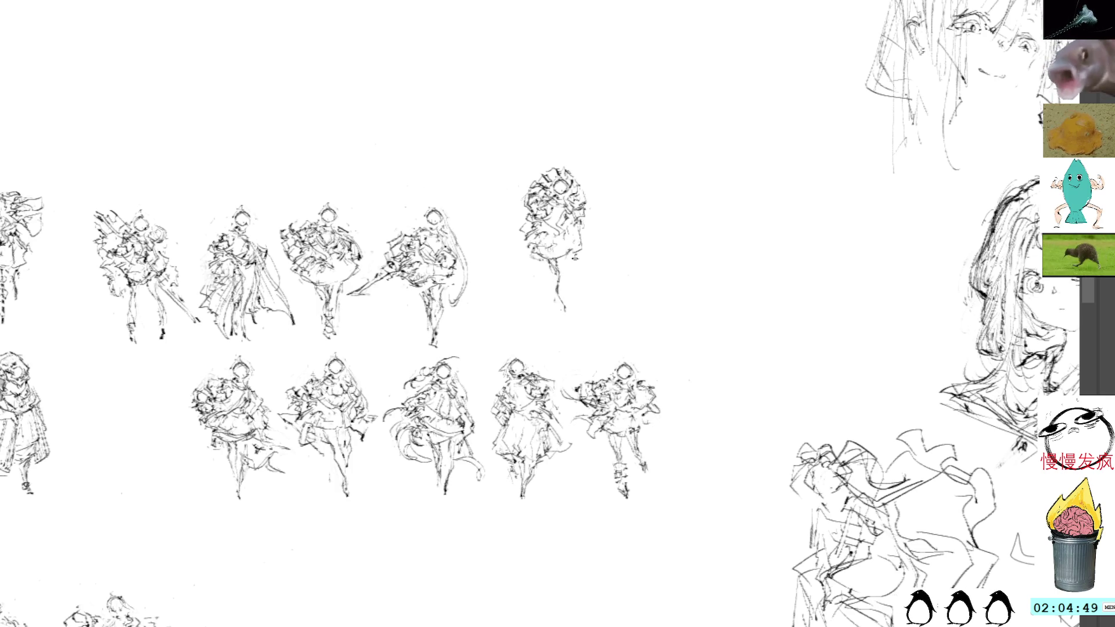
- Darken the new figure's legs, then shift the raised end figure down-left into line with the top row
left_click_drag(572, 260, 571, 304)
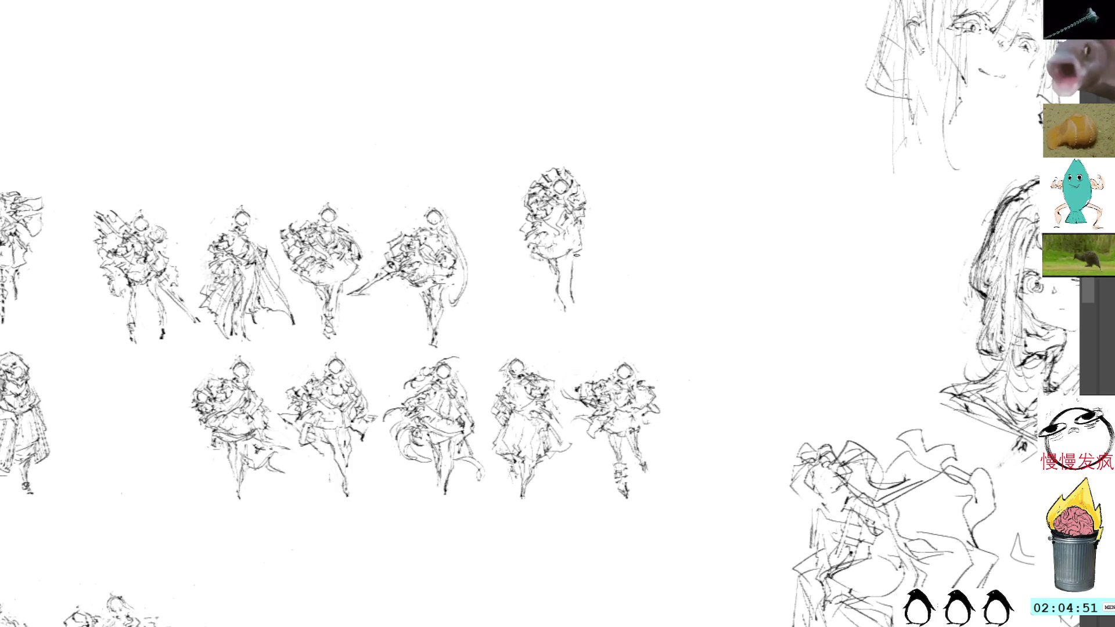
left_click_drag(574, 260, 571, 283)
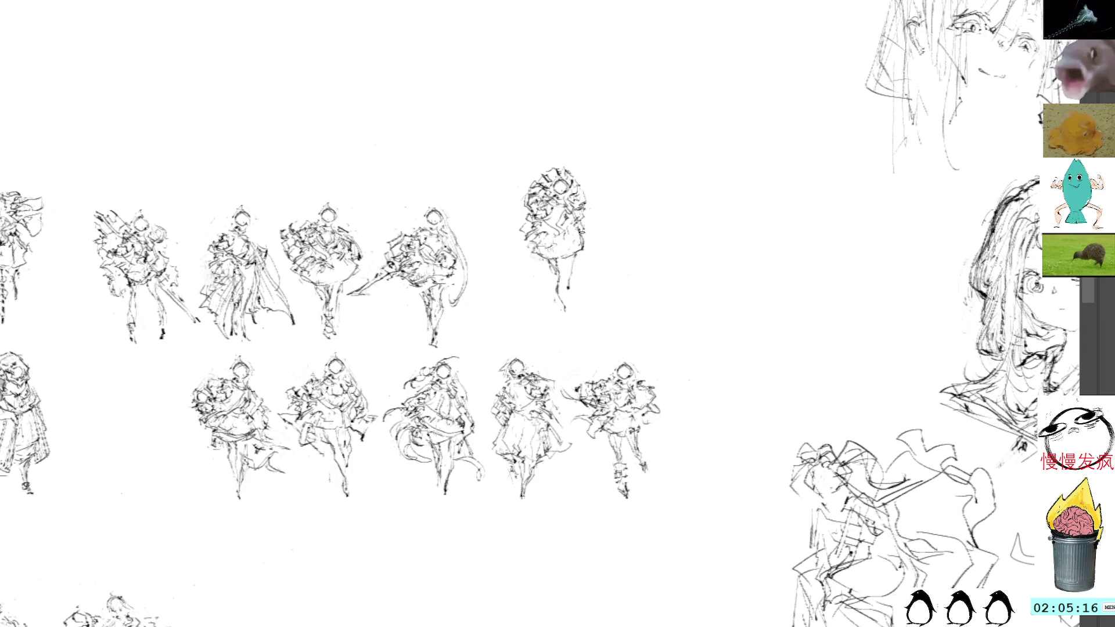
mouse_move(581, 164)
left_mouse_down()
mouse_move(546, 160)
mouse_move(597, 322)
mouse_move(566, 156)
left_mouse_up()
key("ctrl+t")
mouse_move(575, 211)
left_mouse_down()
mouse_move(539, 264)
mouse_move(533, 252)
left_mouse_up()
key("Return")
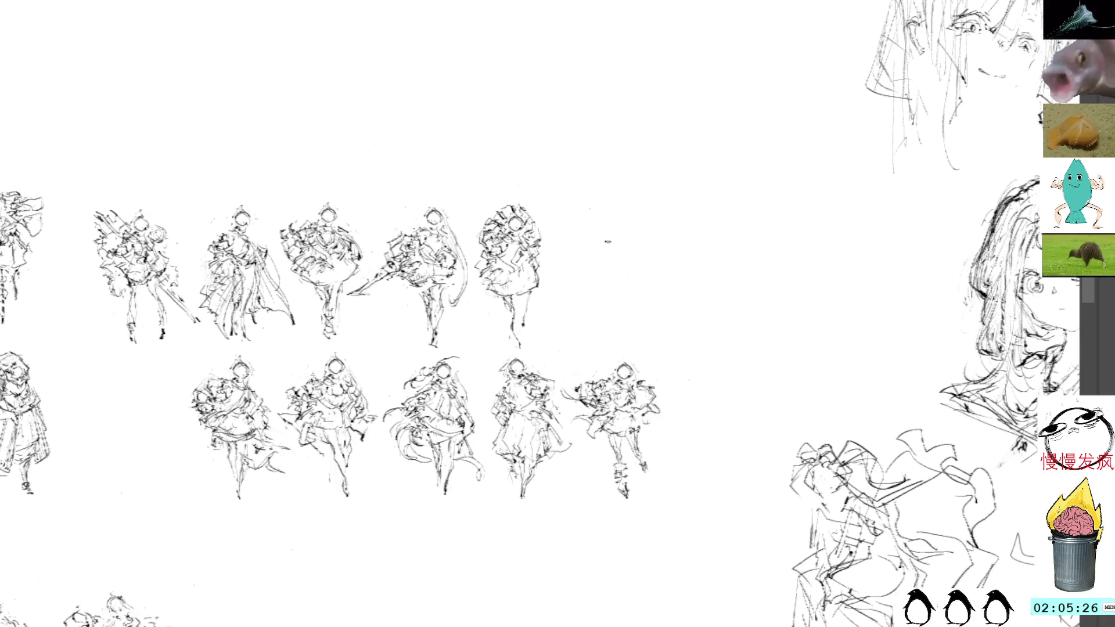
mouse_move(593, 235)
left_mouse_down()
mouse_move(572, 209)
mouse_move(567, 219)
left_mouse_up()
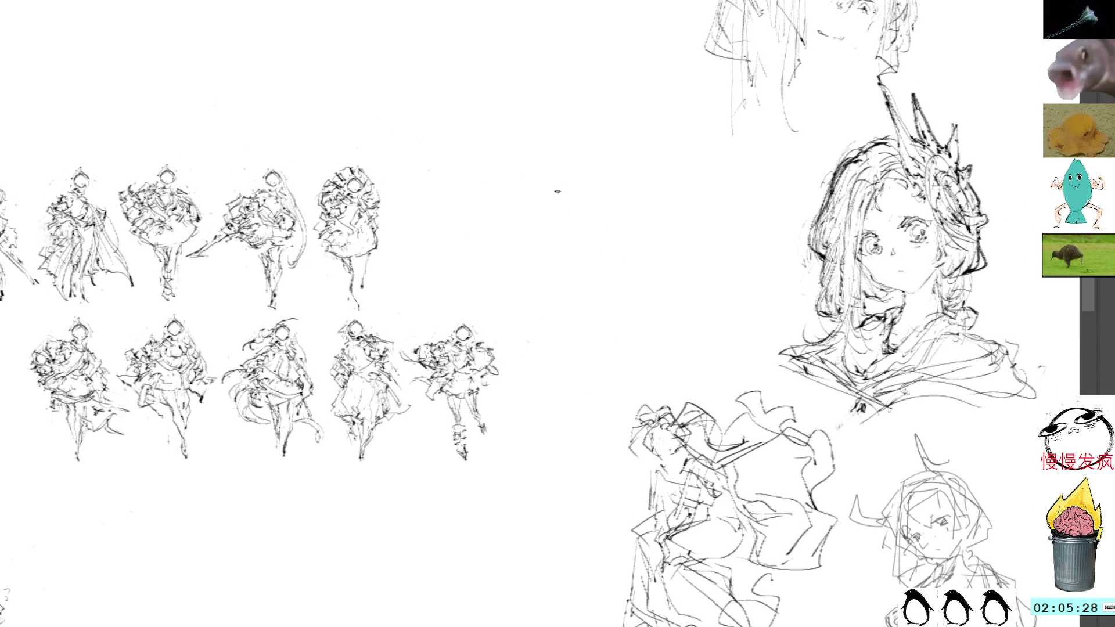
- Paste a copy of the figure sketch and line it up at the top row's end
key("ctrl+v")
key("ctrl+t")
left_click_drag(524, 267, 521, 187)
key("Return")
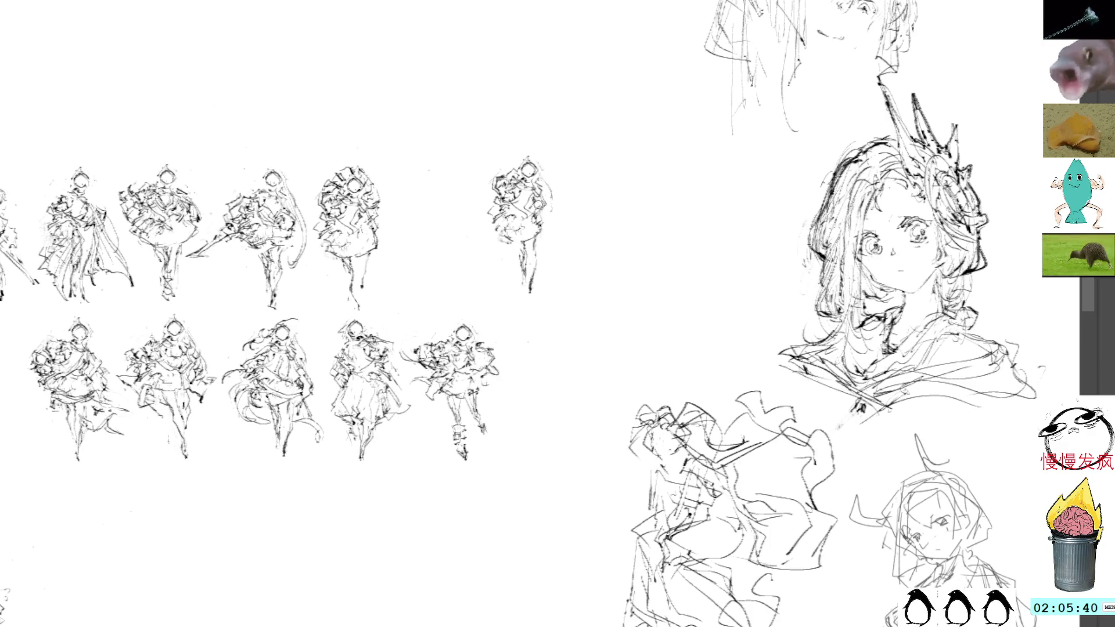
- Sketch new side and lower-body lines on the copied figure with the brush
left_click_drag(546, 212, 536, 288)
mouse_move(504, 229)
left_mouse_down()
mouse_move(519, 291)
mouse_move(528, 288)
left_mouse_up()
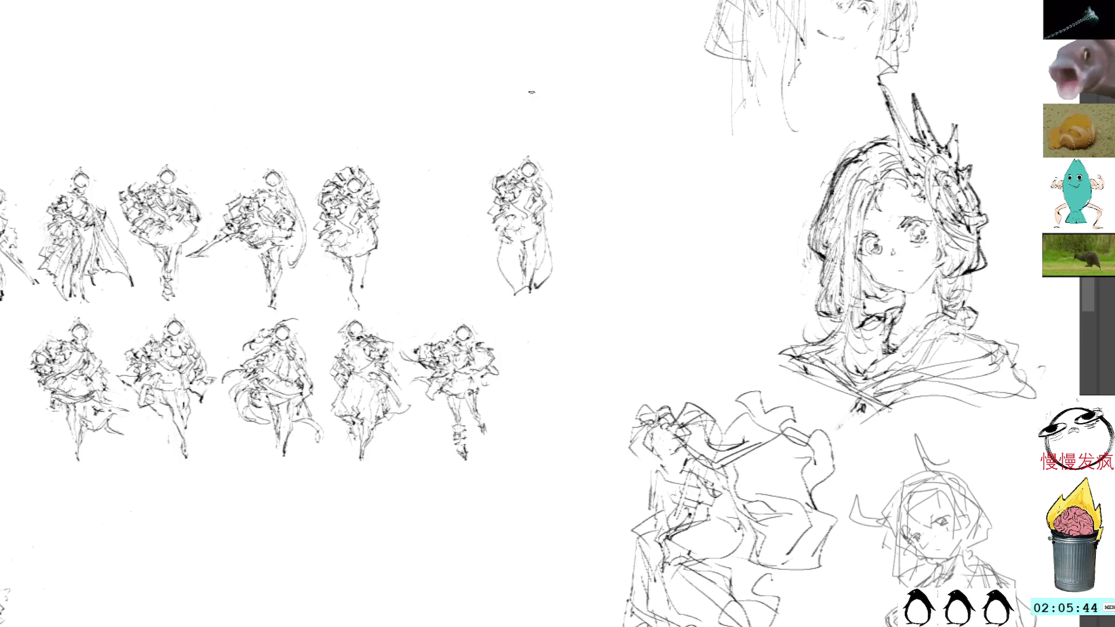
key("ctrl+z")
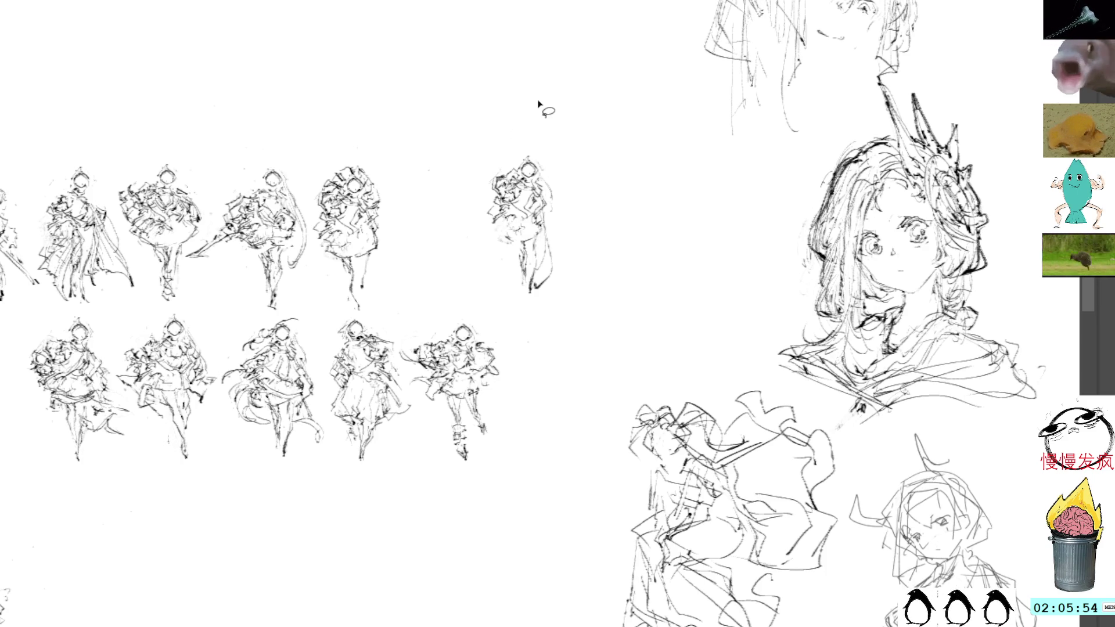
key("p")
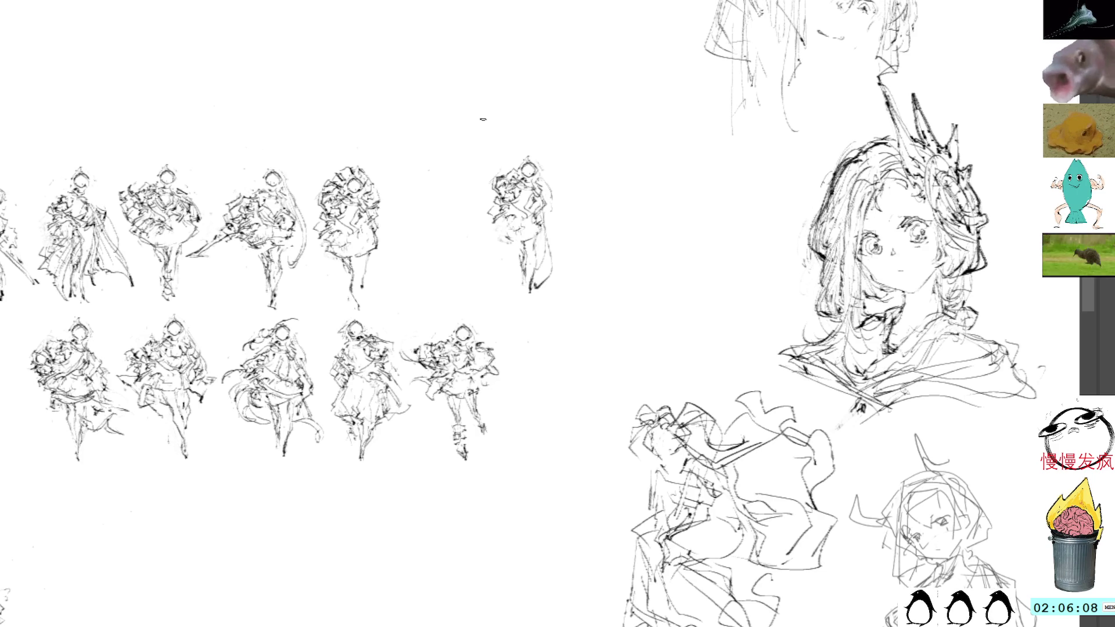
left_click_drag(505, 263, 528, 292)
left_click_drag(539, 270, 531, 274)
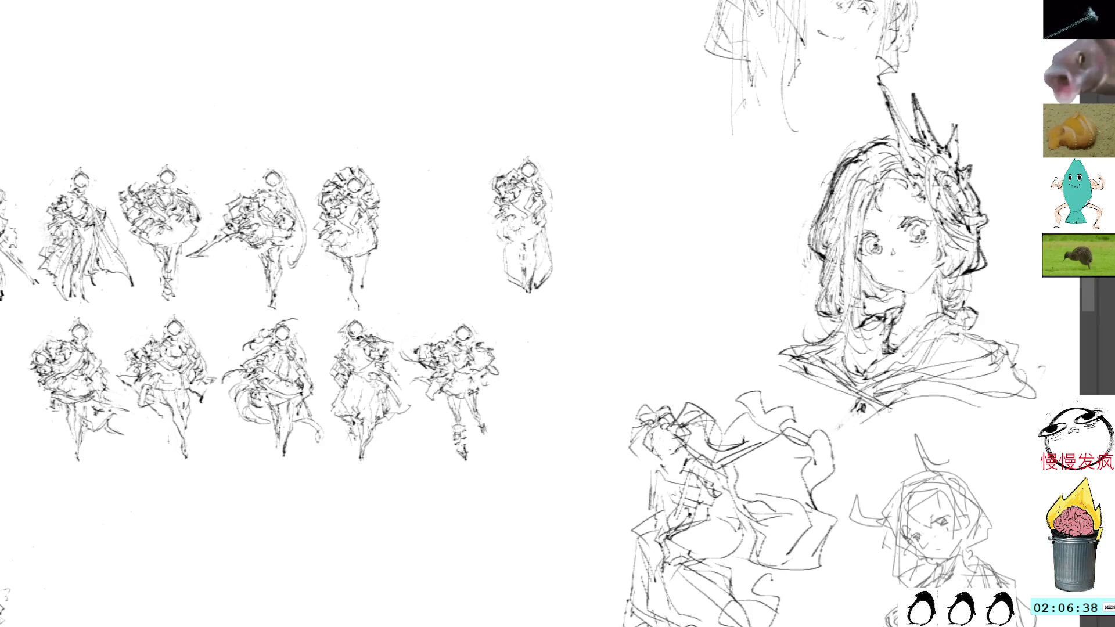
- Slide the right-most top-row figure left to close the gap, then deselect it
mouse_move(531, 140)
left_mouse_down()
mouse_move(476, 270)
mouse_move(561, 171)
left_mouse_up()
key("ctrl+t")
mouse_move(541, 229)
left_mouse_down()
mouse_move(444, 243)
mouse_move(461, 244)
left_mouse_up()
key("Return")
key("ctrl+d")
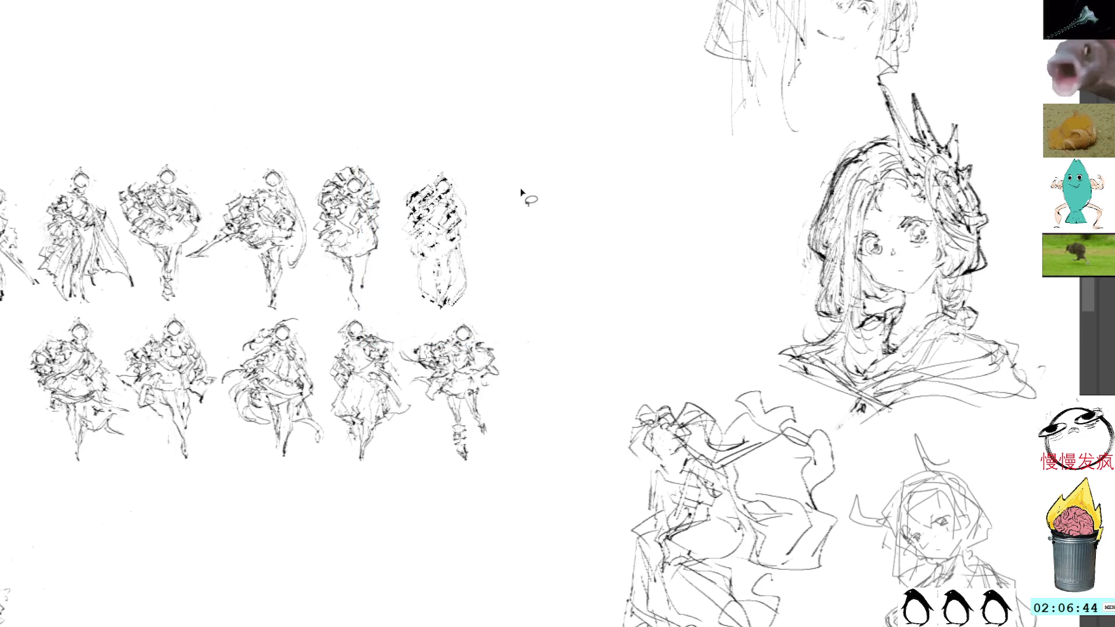
left_click_drag(504, 198, 546, 197)
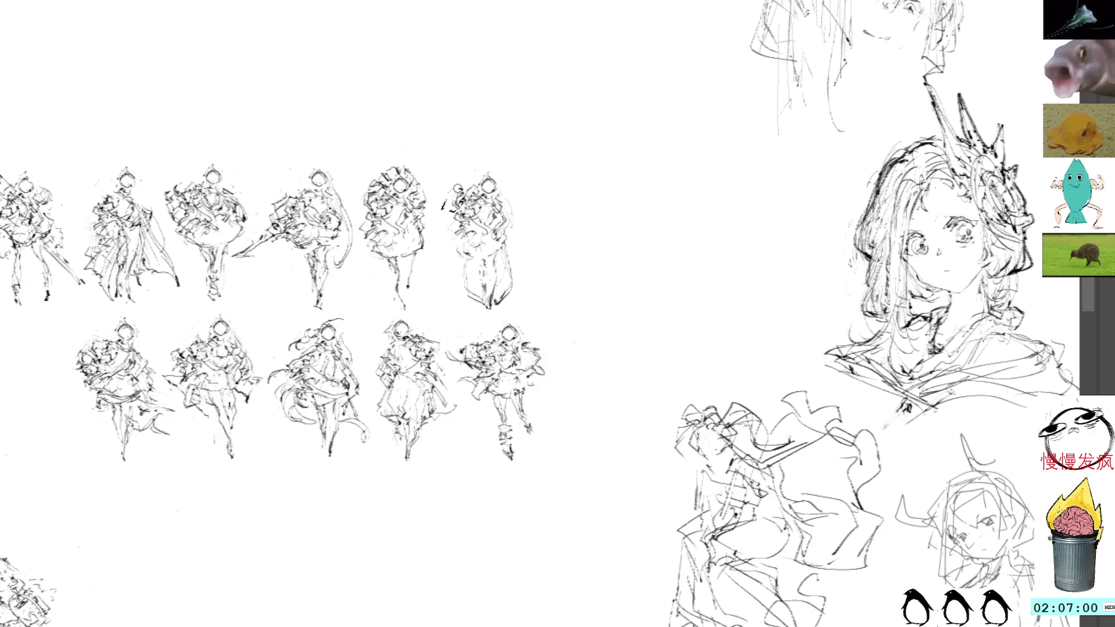
- Try and undo a few short test strokes beside the sixth figure
key("ctrl+z")
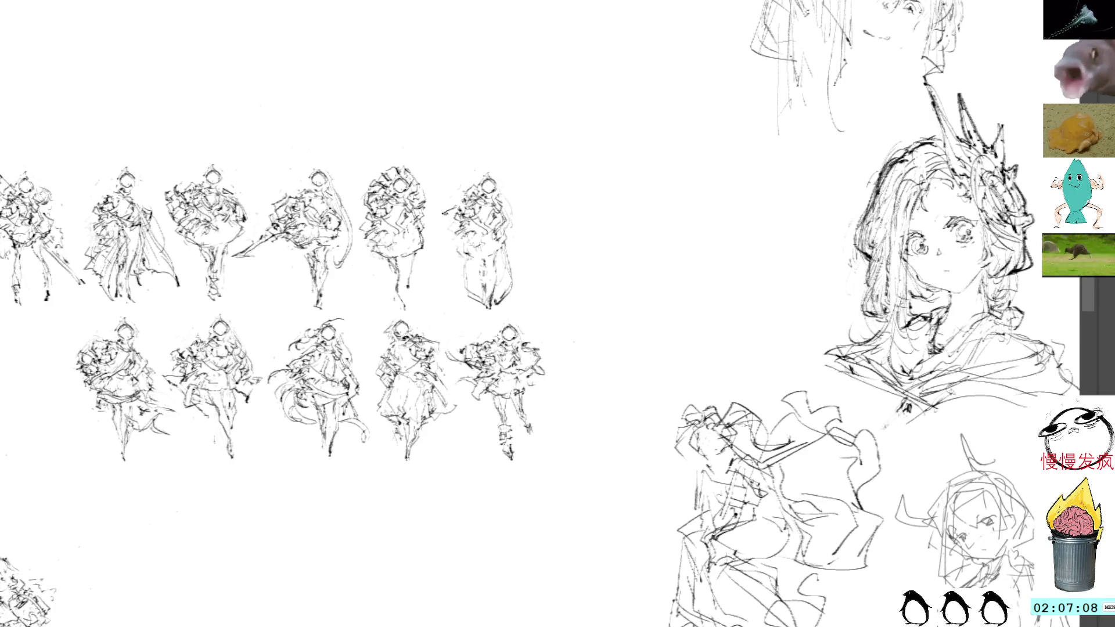
mouse_move(446, 196)
left_mouse_down()
mouse_move(447, 184)
mouse_move(435, 239)
left_mouse_up()
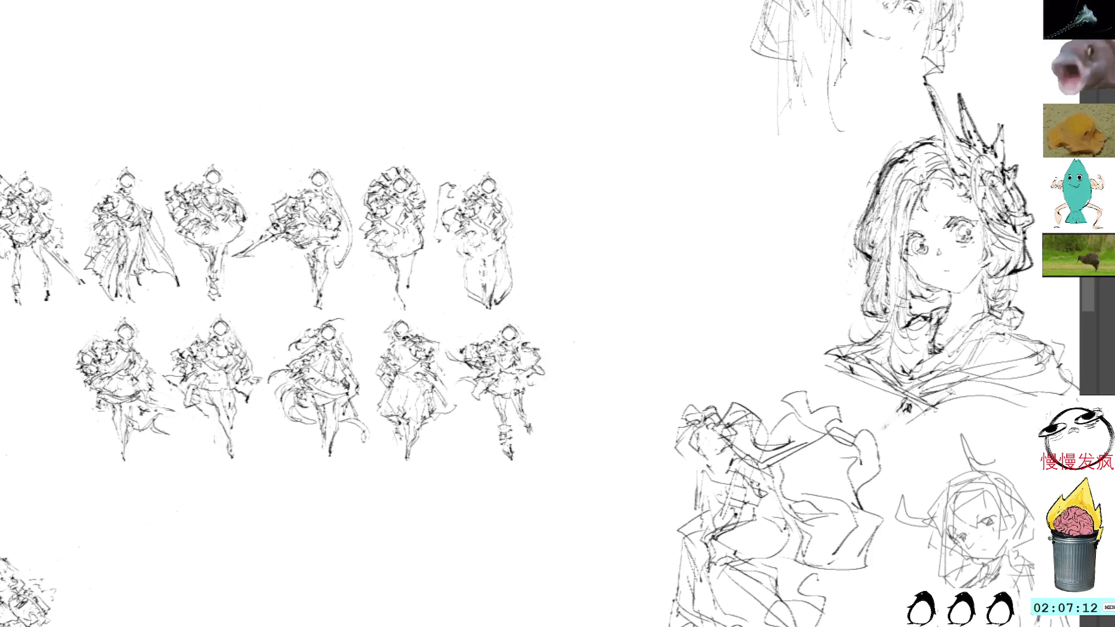
key("ctrl+z")
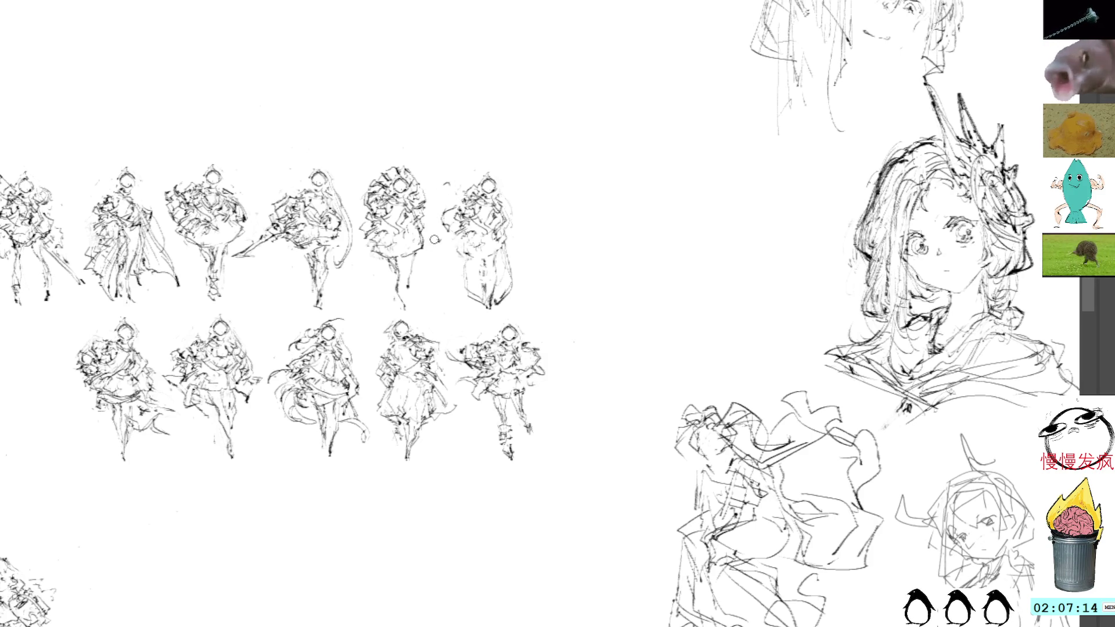
left_click_drag(446, 185, 463, 184)
key("ctrl+z")
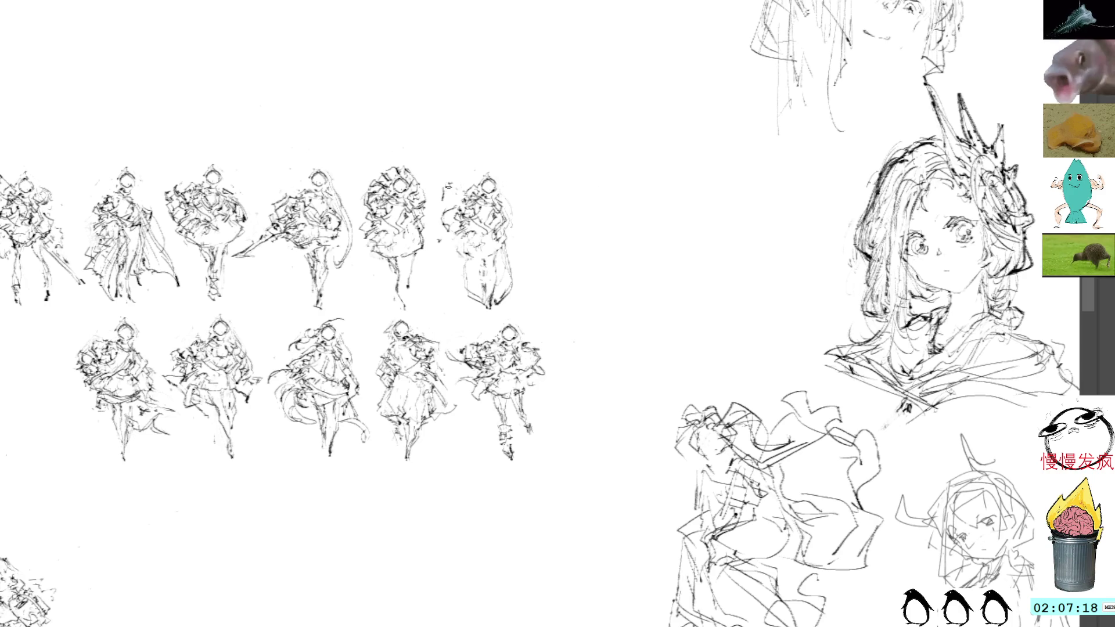
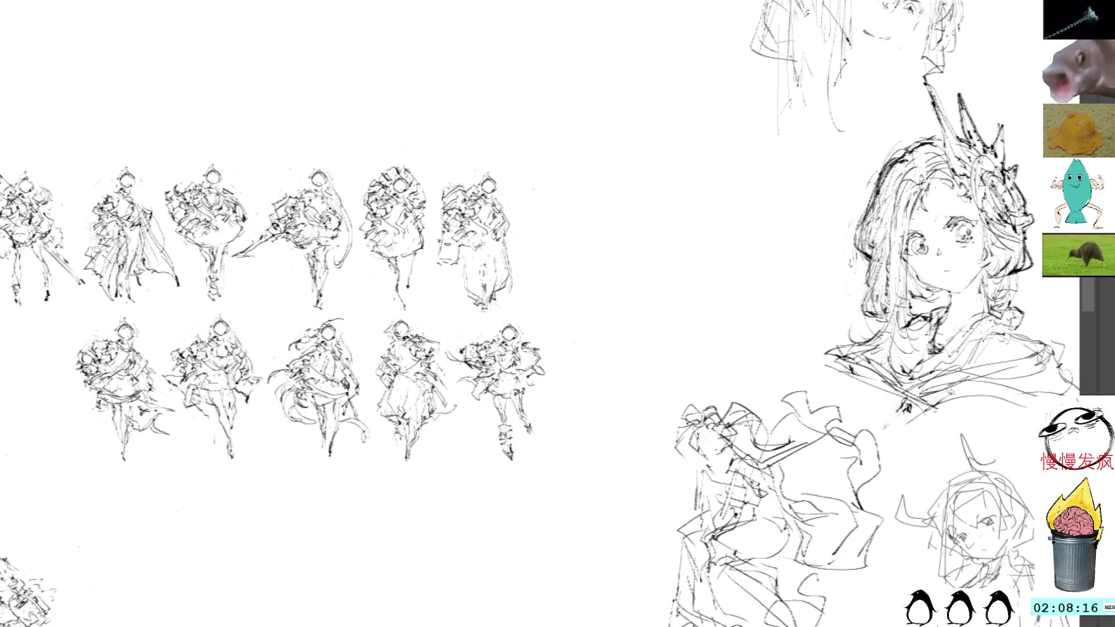
- Add three short pencil strokes to darken the bottom of the sixth top-row figure
mouse_move(464, 252)
left_mouse_down()
mouse_move(463, 286)
mouse_move(485, 296)
left_mouse_up()
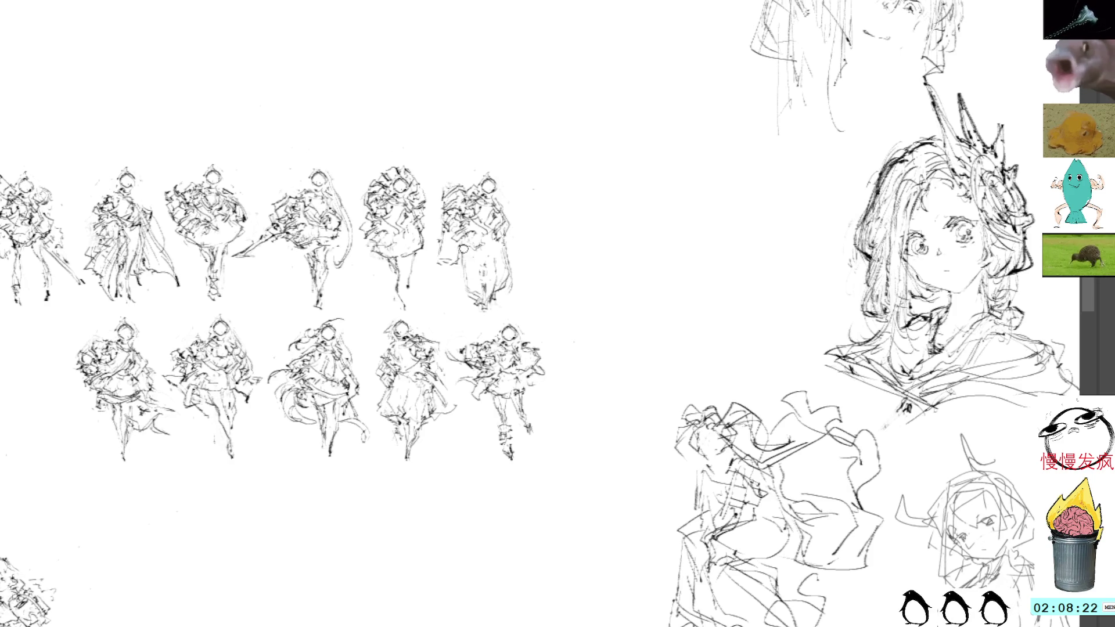
left_click_drag(464, 259, 464, 292)
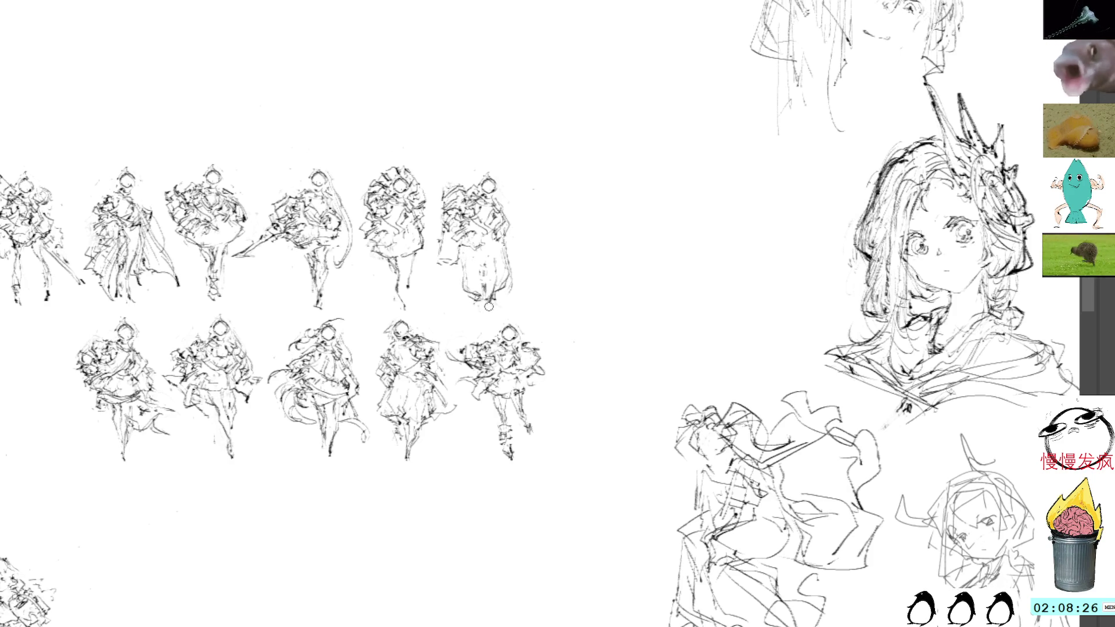
left_click_drag(478, 303, 490, 304)
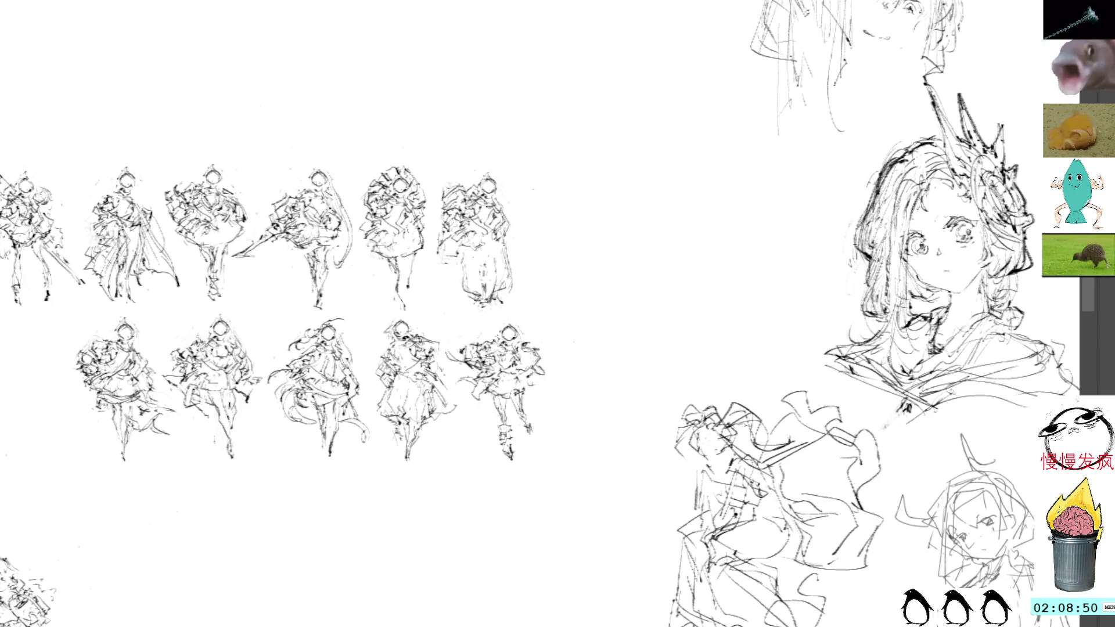
mouse_move(505, 169)
left_mouse_down()
mouse_move(546, 190)
mouse_move(542, 169)
left_mouse_up()
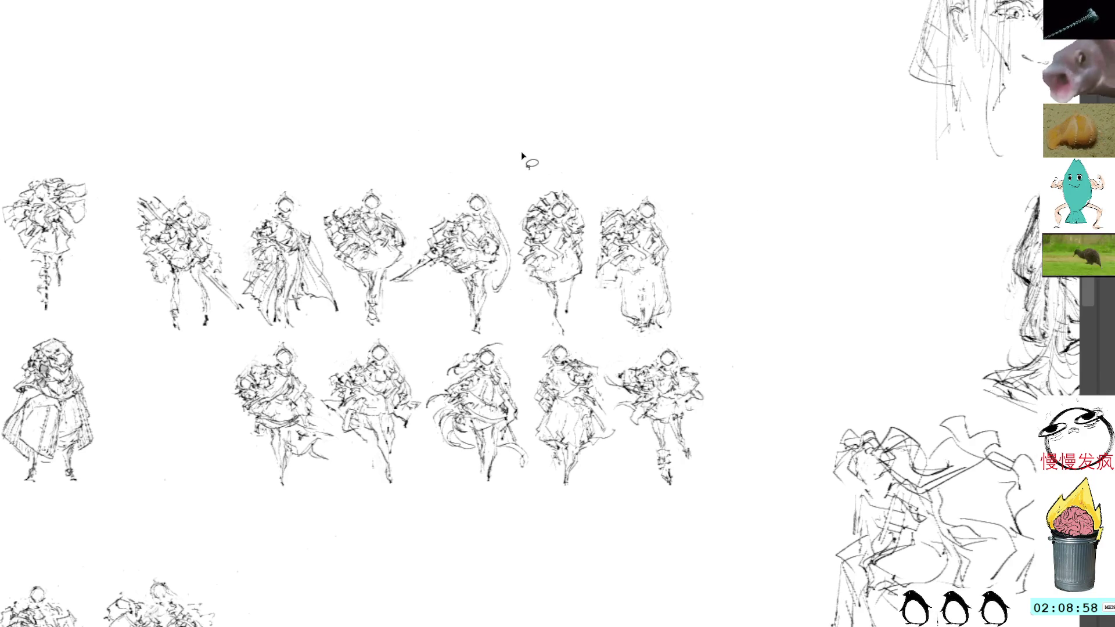
- Lasso-select both rows of figure sketches and move them to the right
mouse_move(511, 160)
left_mouse_down()
mouse_move(199, 157)
mouse_move(241, 505)
mouse_move(791, 271)
left_mouse_up()
left_click_drag(593, 189, 705, 235)
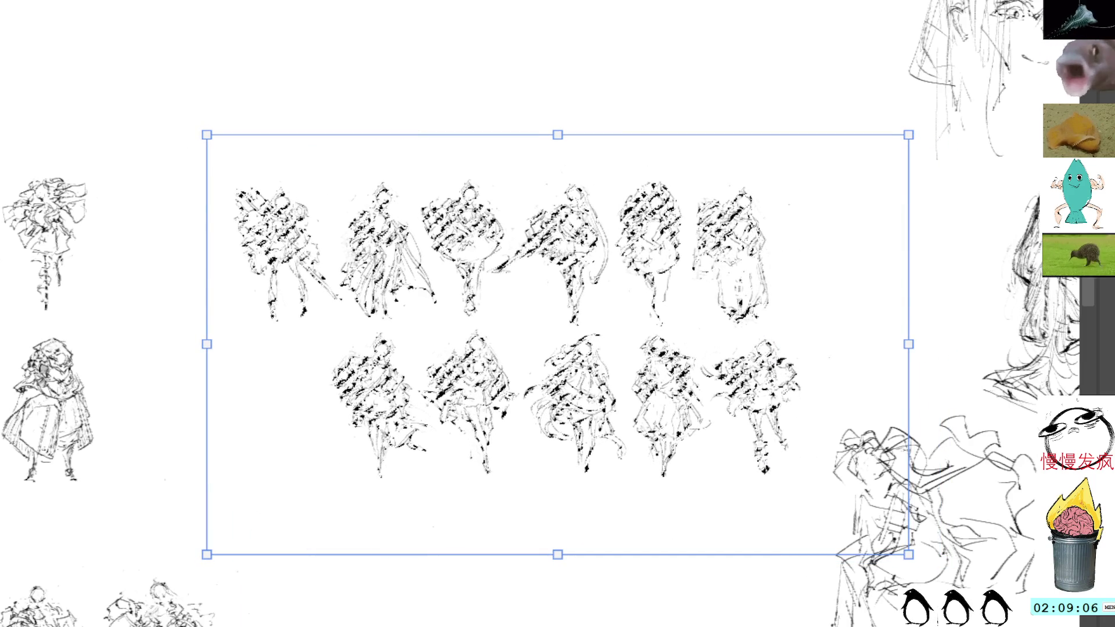
key("Return")
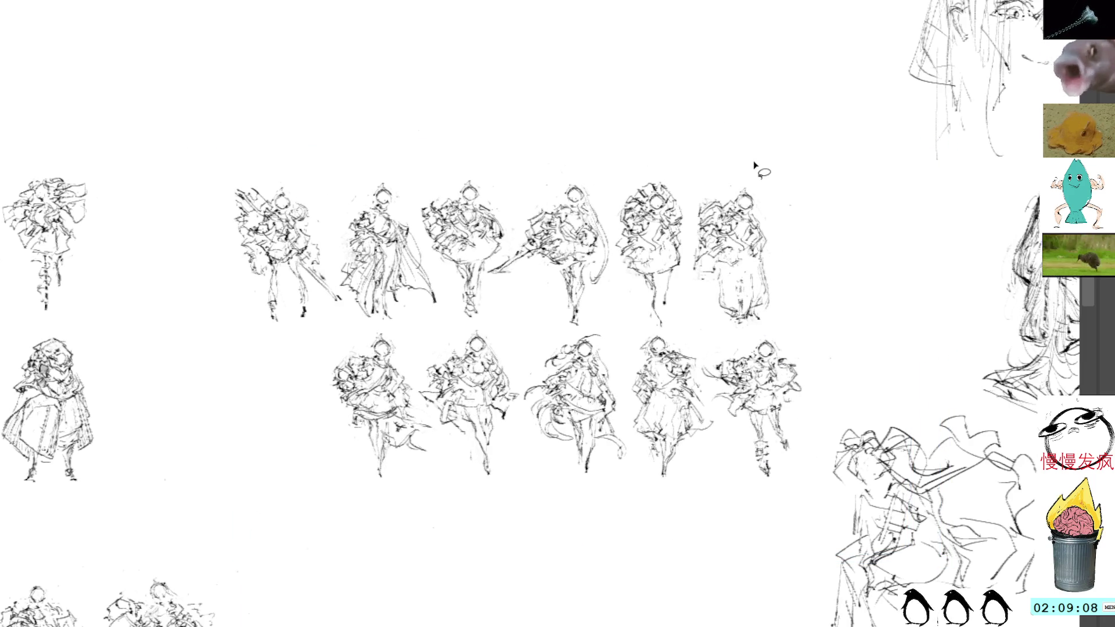
- Nudge the top row of figures slightly further right with Ctrl+T
mouse_move(693, 150)
left_mouse_down()
mouse_move(198, 244)
mouse_move(356, 333)
mouse_move(740, 339)
mouse_move(839, 276)
mouse_move(710, 139)
left_mouse_up()
key("ctrl+t")
mouse_move(662, 108)
left_mouse_down()
mouse_move(701, 101)
mouse_move(683, 111)
left_mouse_up()
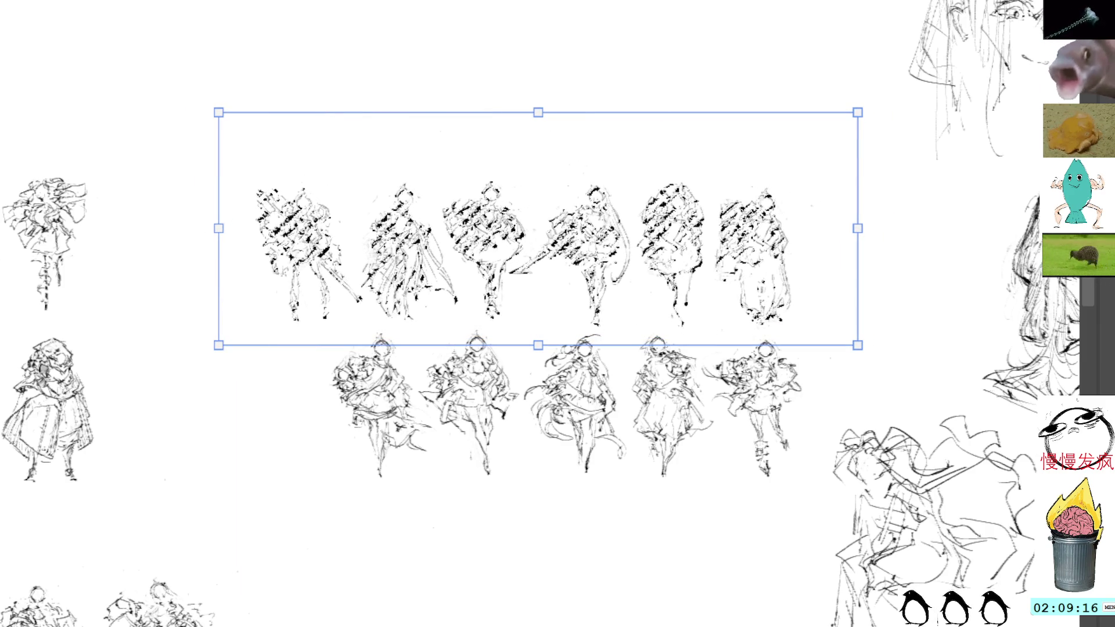
key("Return")
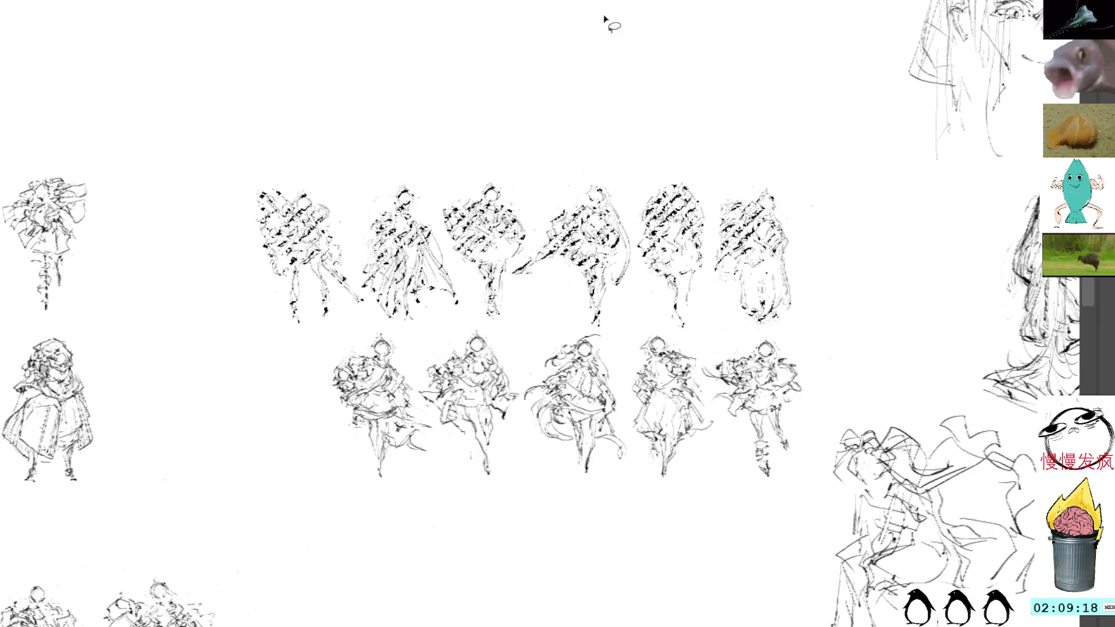
left_click_drag(493, 194, 558, 132)
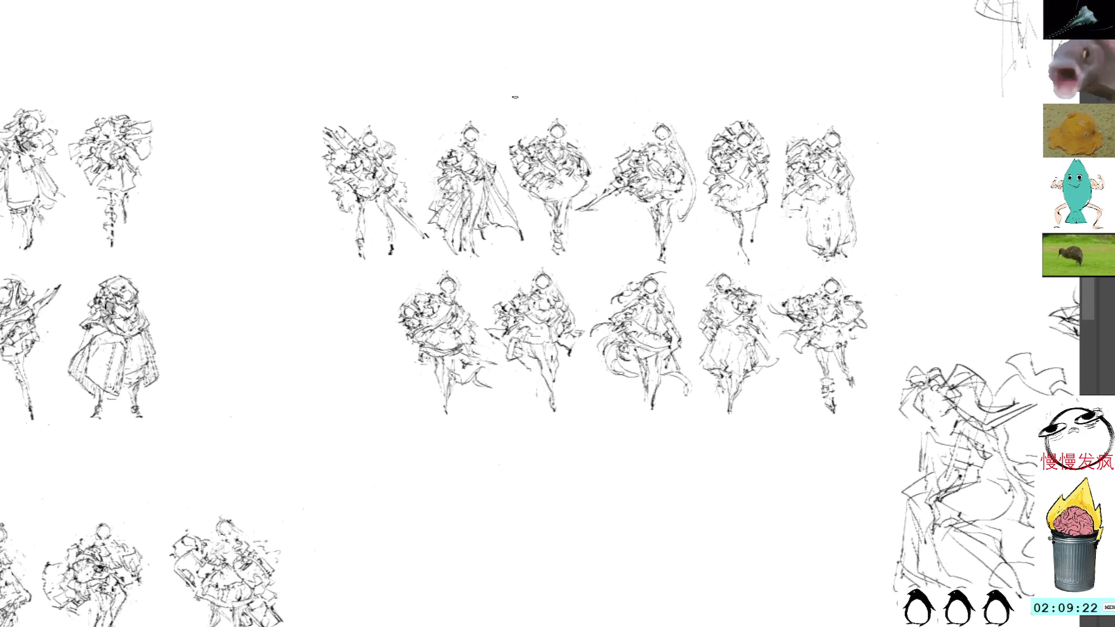
- Move a small figure to the left of the lower row and erase its lower body
left_click_drag(515, 97, 550, 75)
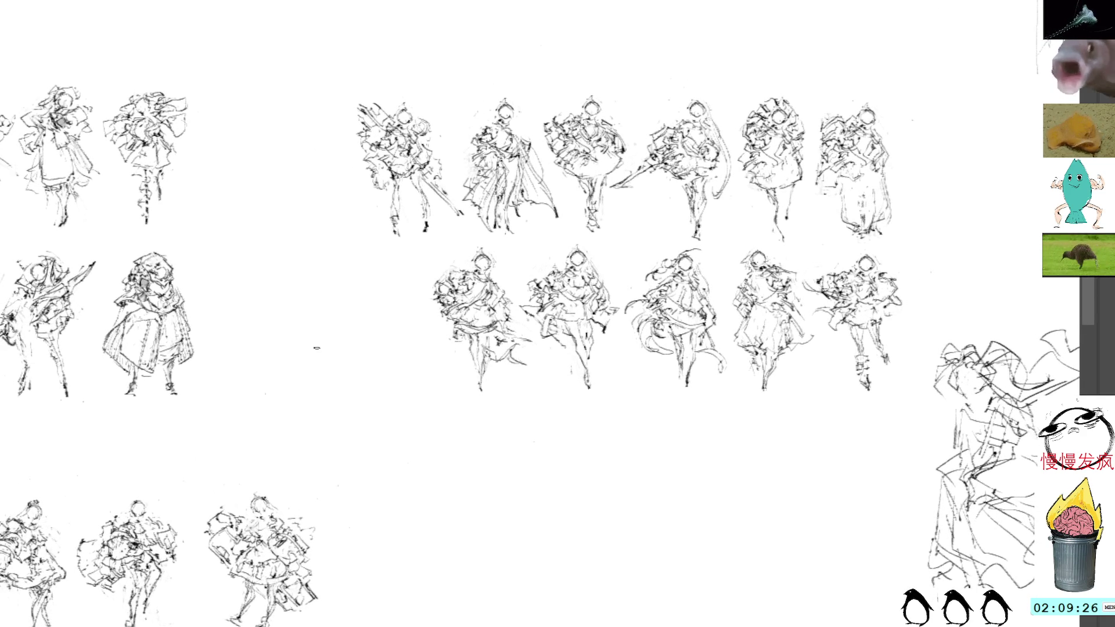
key("v")
mouse_move(468, 323)
left_mouse_down()
mouse_move(376, 323)
mouse_move(279, 377)
left_mouse_up()
left_click_drag(333, 353, 349, 324)
key("ctrl+shift+a")
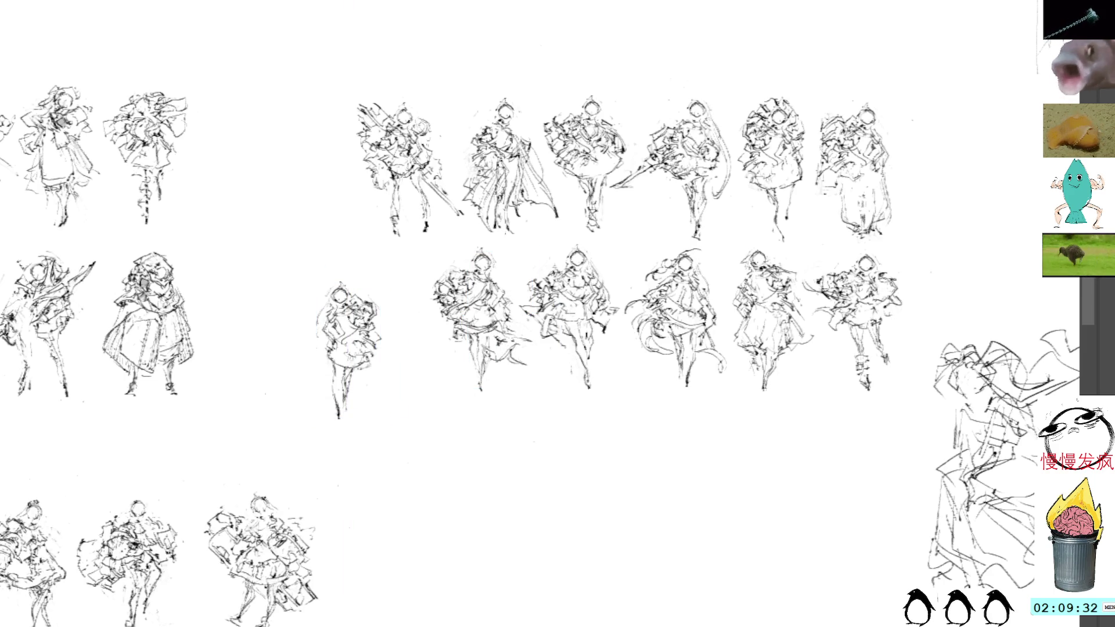
mouse_move(353, 358)
left_mouse_down()
mouse_move(340, 347)
mouse_move(351, 440)
mouse_move(365, 370)
left_mouse_up()
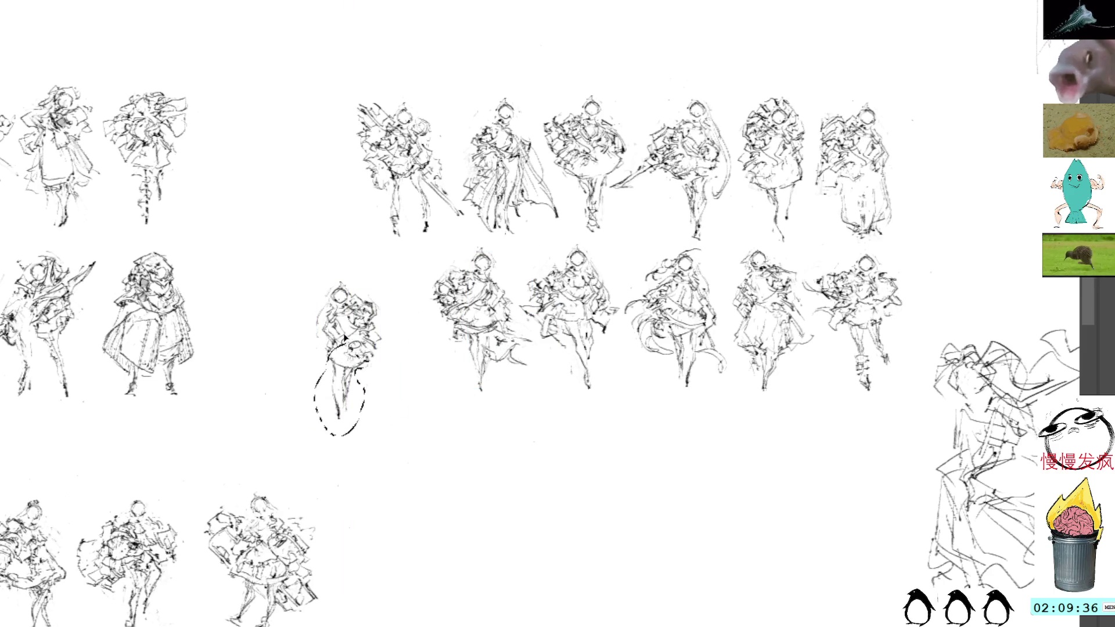
key("Delete")
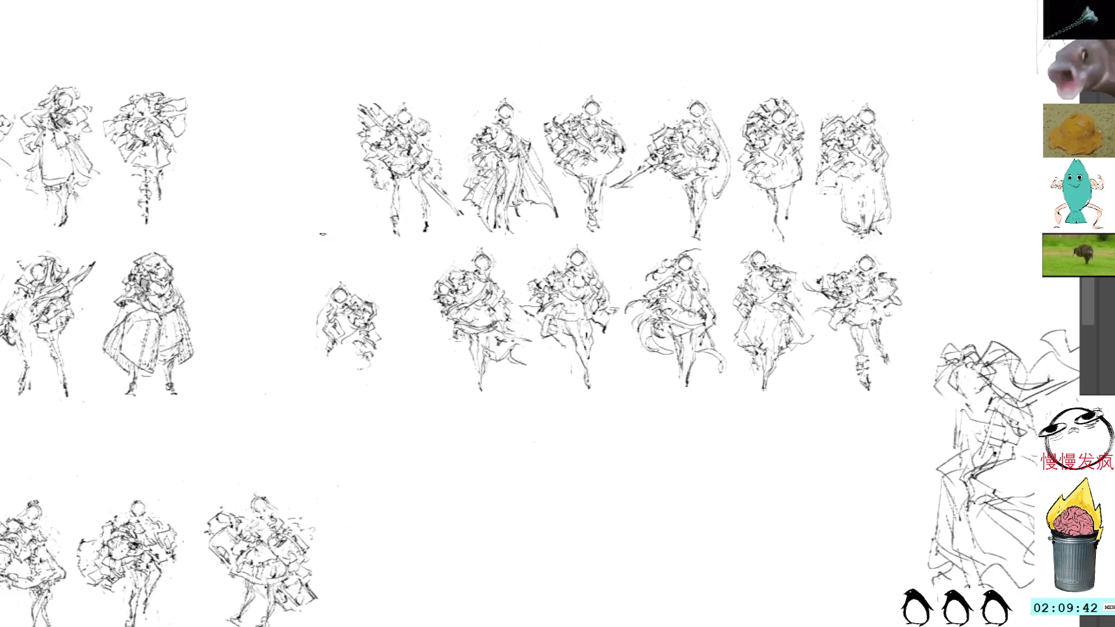
- Redraw the small figure's legs and long skirt edges in pencil, undoing stray hatching
left_click_drag(329, 360, 334, 414)
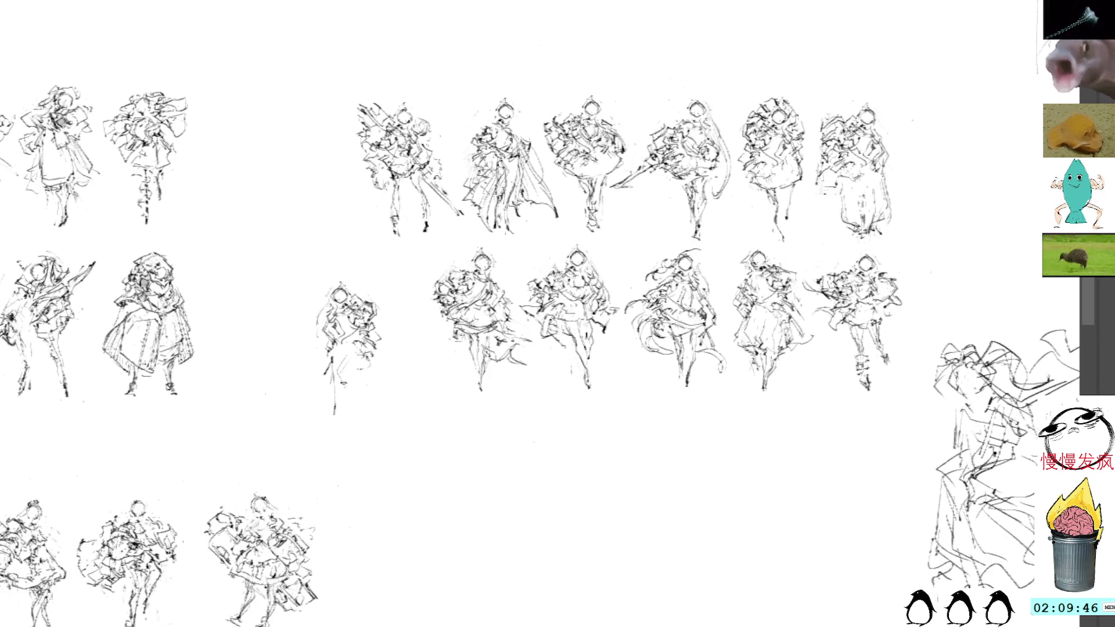
mouse_move(340, 376)
left_mouse_down()
mouse_move(332, 420)
mouse_move(335, 351)
left_mouse_up()
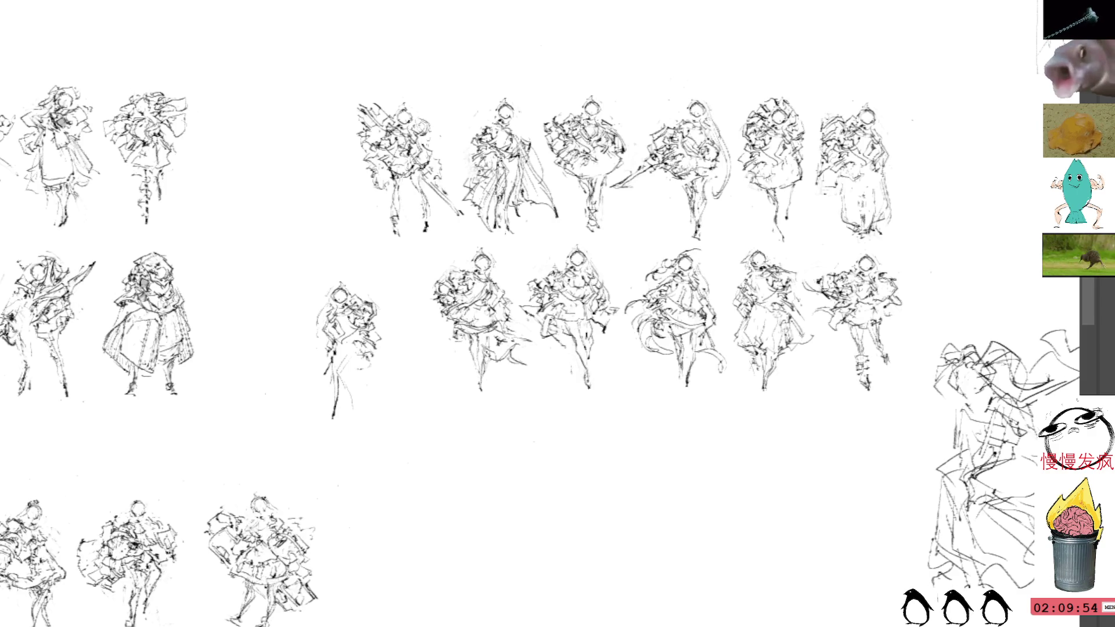
left_click_drag(557, 313, 523, 270)
left_click_drag(334, 194, 379, 221)
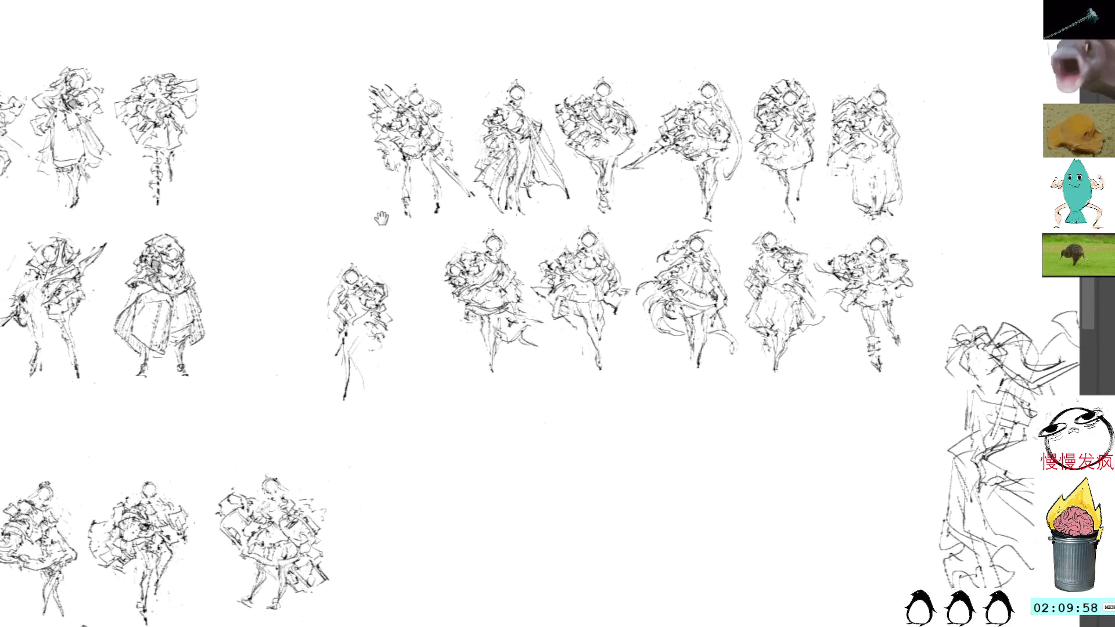
mouse_move(347, 305)
left_mouse_down()
mouse_move(365, 325)
mouse_move(355, 319)
left_mouse_up()
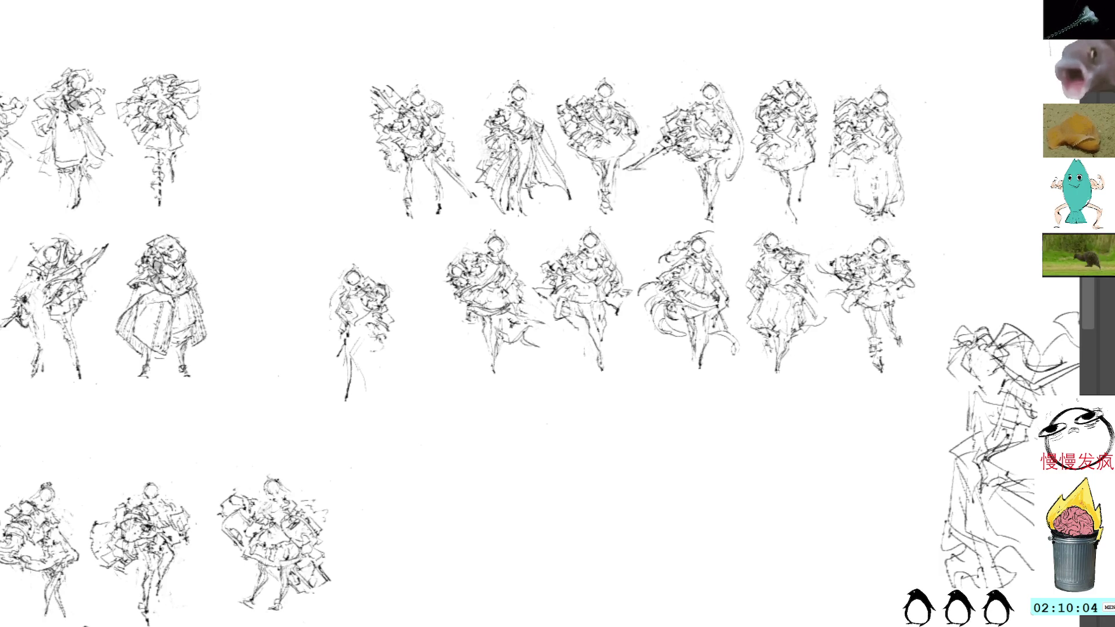
left_click_drag(340, 335, 330, 378)
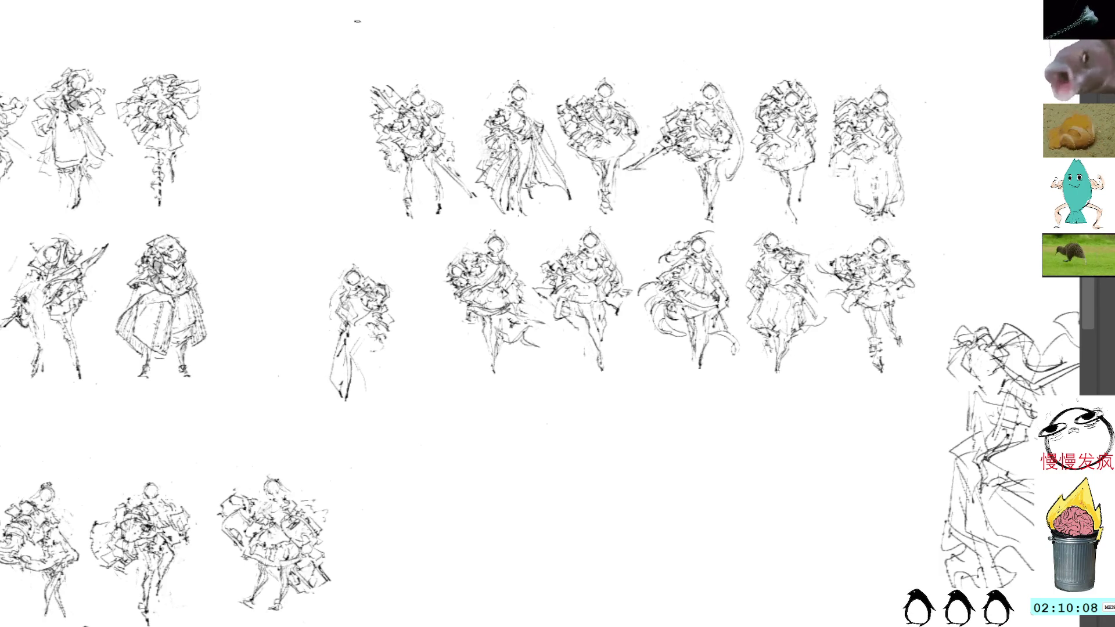
mouse_move(356, 340)
left_mouse_down()
mouse_move(352, 395)
mouse_move(339, 410)
mouse_move(349, 388)
mouse_move(325, 391)
mouse_move(368, 395)
left_mouse_up()
key("ctrl+z")
key("ctrl+z")
key("ctrl+z")
left_click_drag(383, 348, 390, 384)
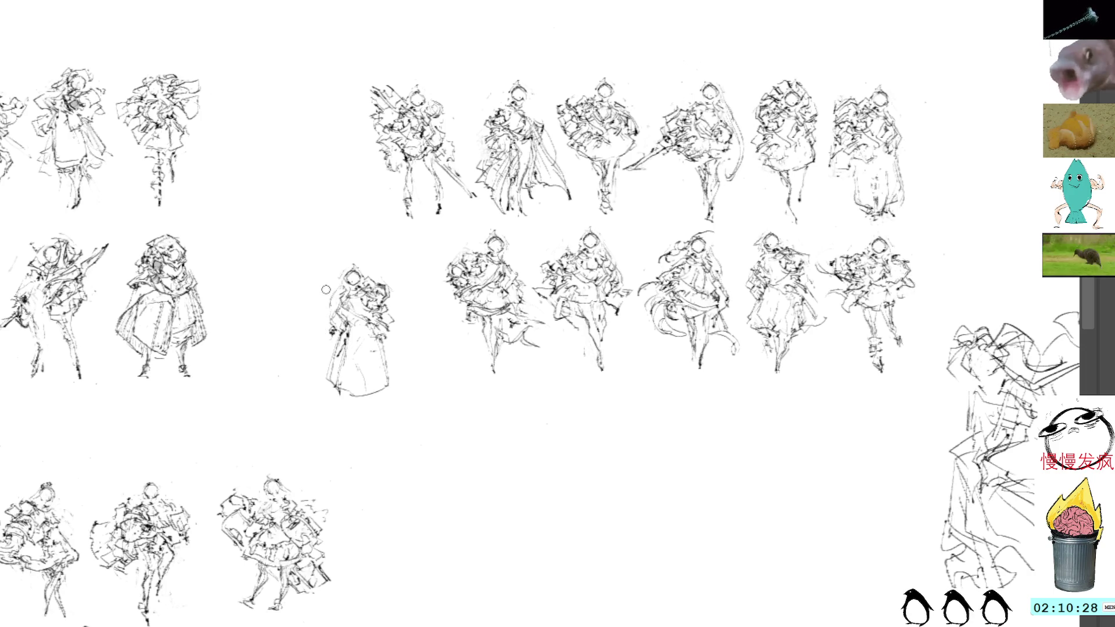
- Skew the small figure's top to the right with the transform handles so it leans
mouse_move(356, 258)
left_mouse_down()
mouse_move(337, 270)
mouse_move(349, 288)
mouse_move(355, 258)
left_mouse_up()
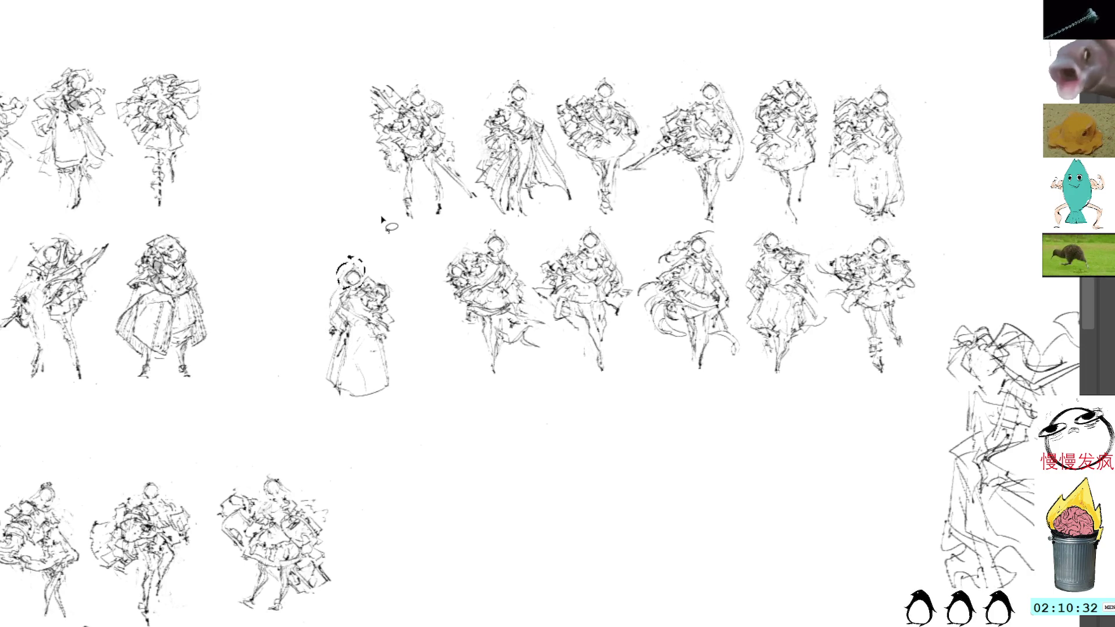
key("ctrl+shift+a")
key("ctrl+t")
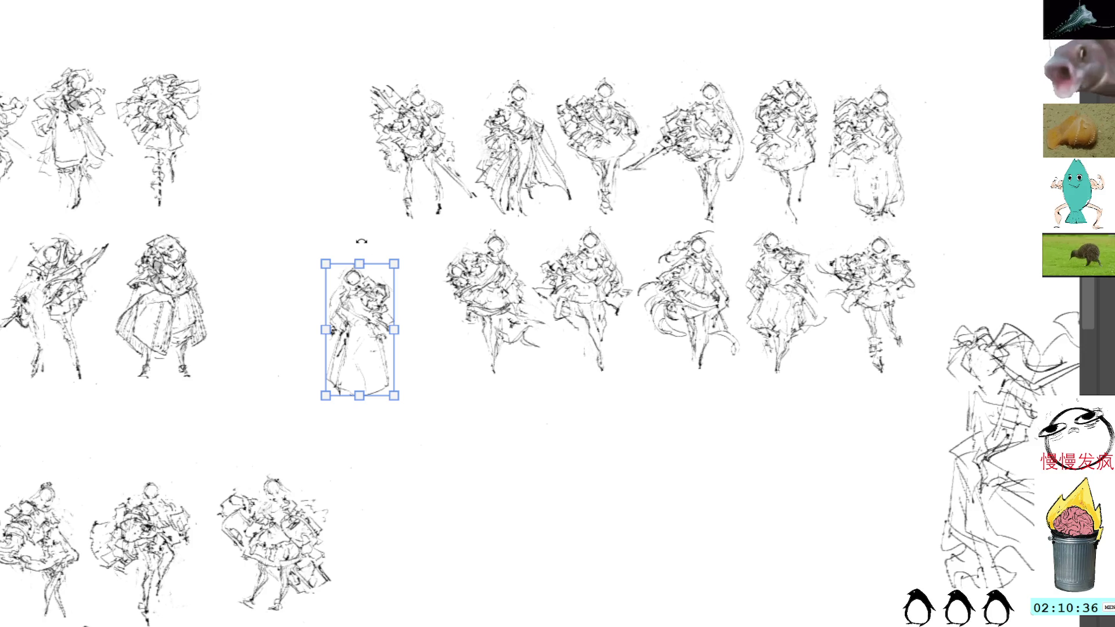
left_click_drag(360, 264, 408, 267)
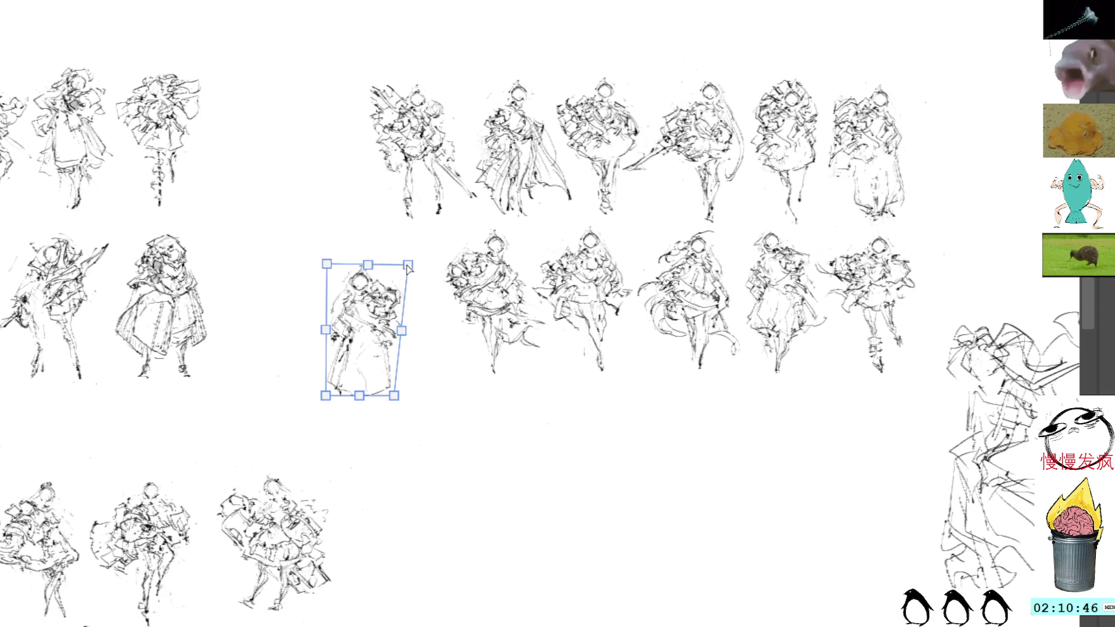
left_click_drag(326, 265, 340, 272)
key("ctrl+r")
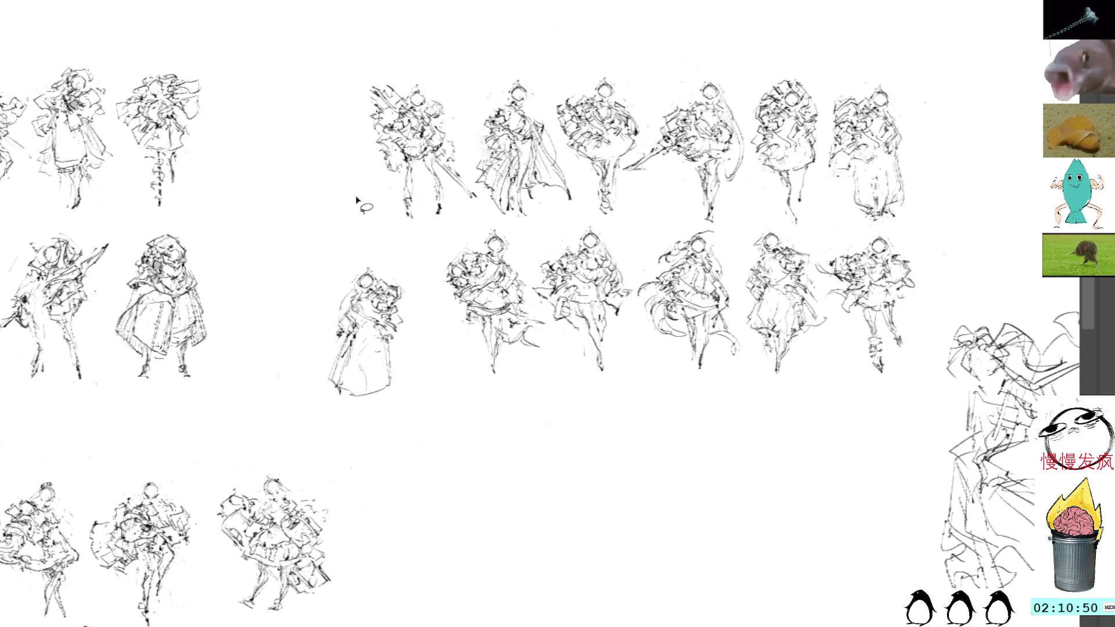
key("b")
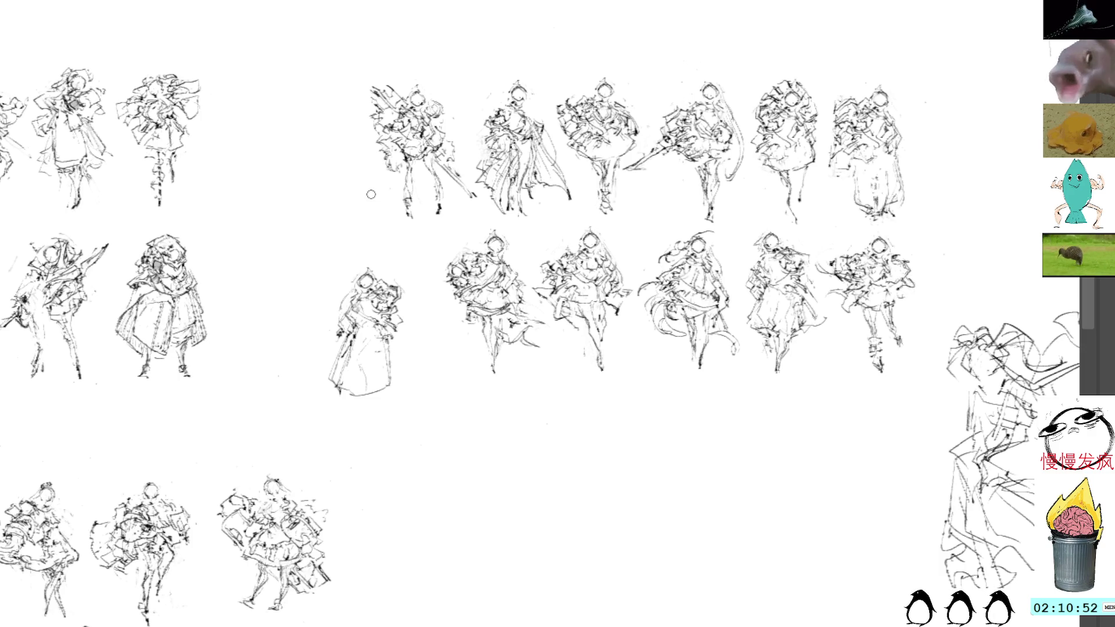
scroll(376, 180, "down", 2)
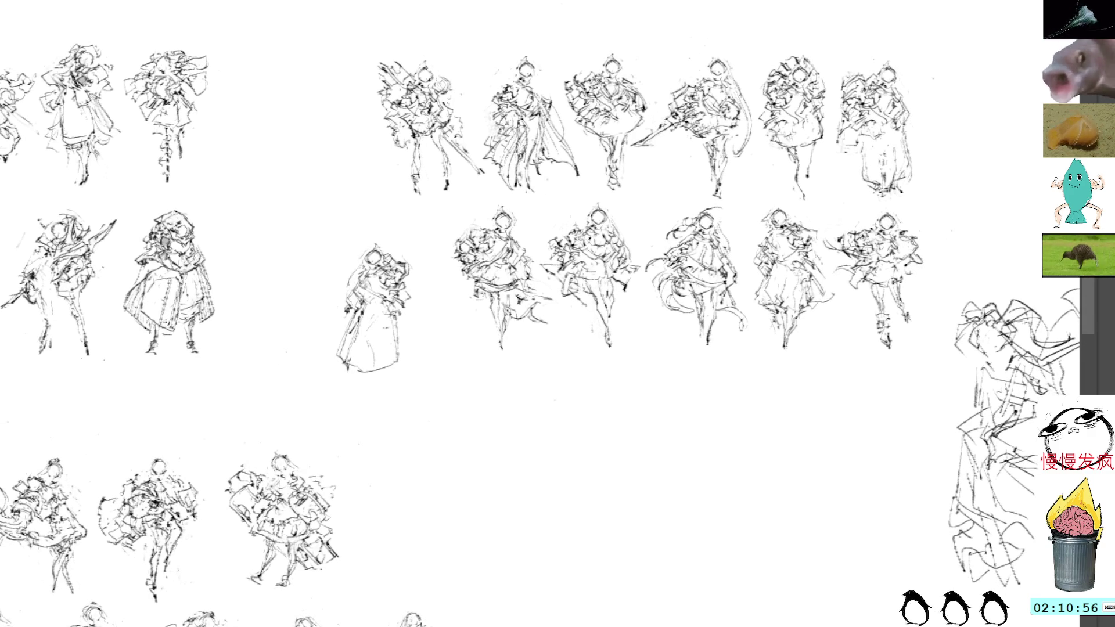
- Add small strokes near the figure's head, then ink its left robe edge and hem line
left_click_drag(372, 285, 379, 285)
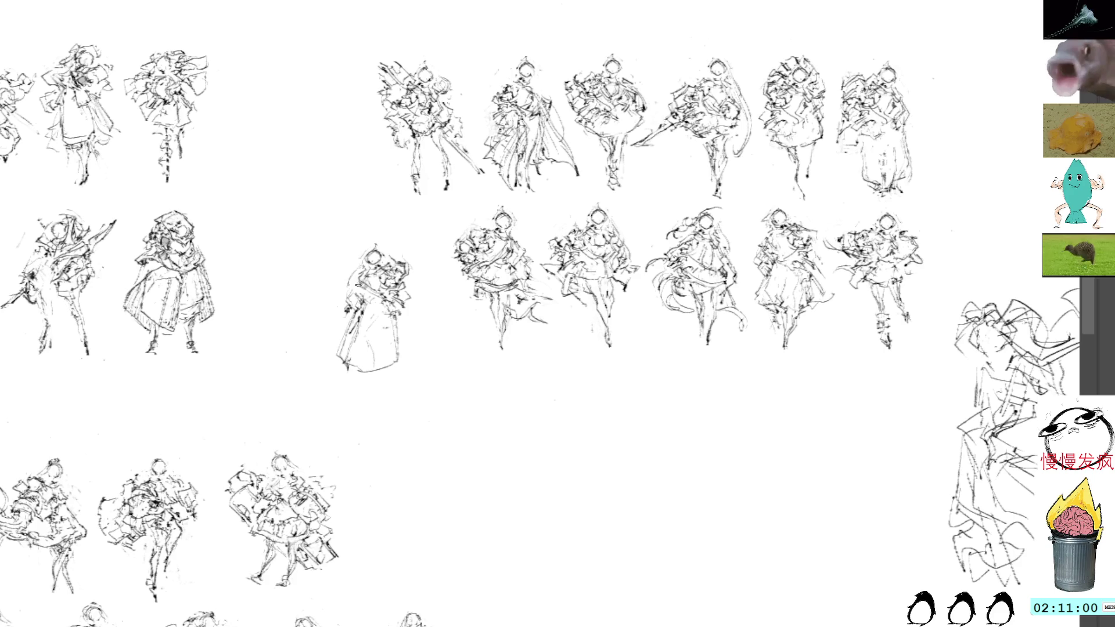
left_click_drag(355, 279, 350, 287)
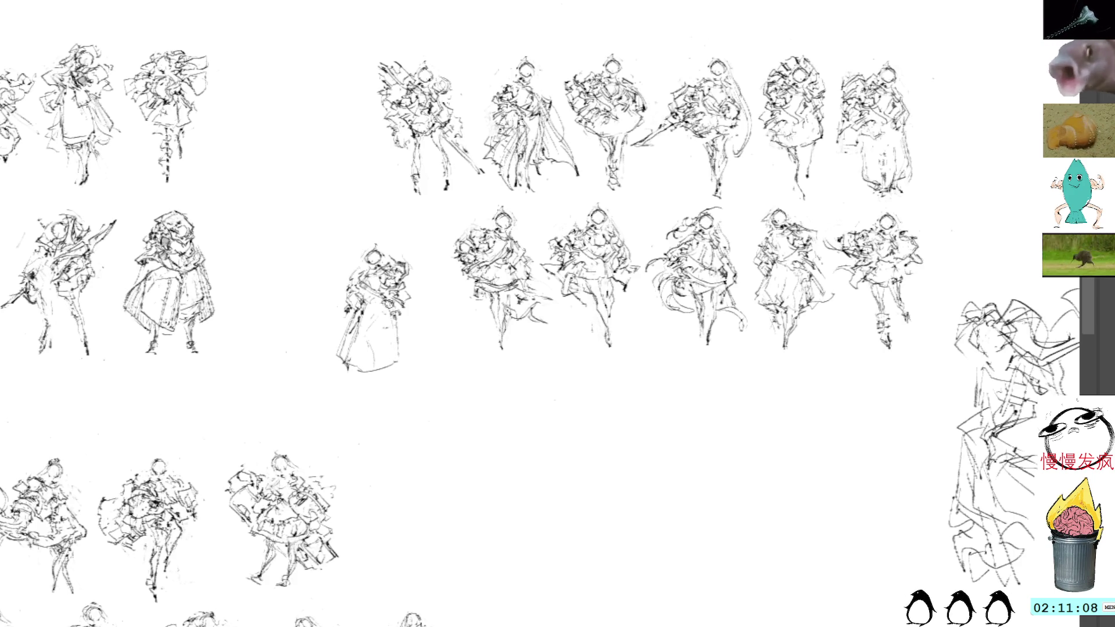
mouse_move(351, 357)
left_mouse_down()
mouse_move(343, 372)
mouse_move(359, 338)
mouse_move(345, 369)
left_mouse_up()
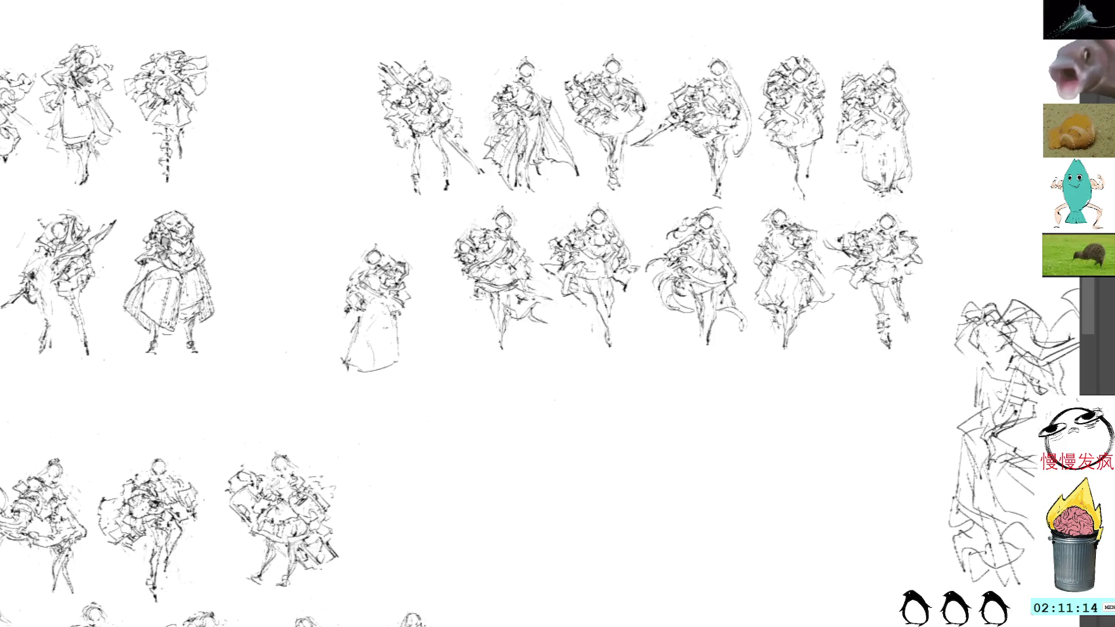
left_click_drag(357, 319, 341, 352)
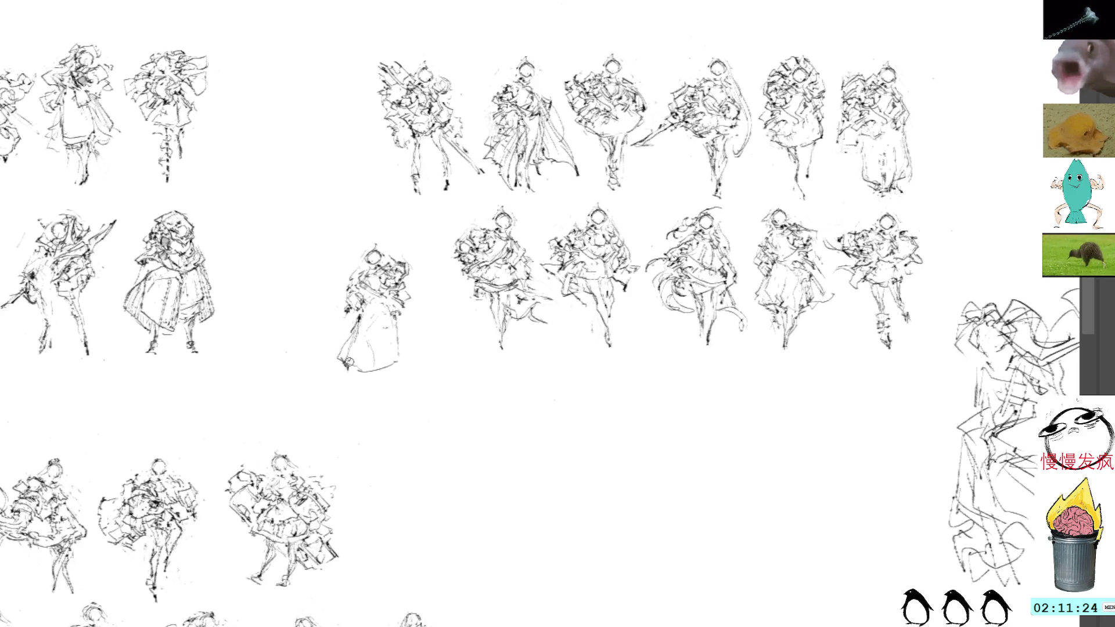
left_click_drag(343, 362, 389, 369)
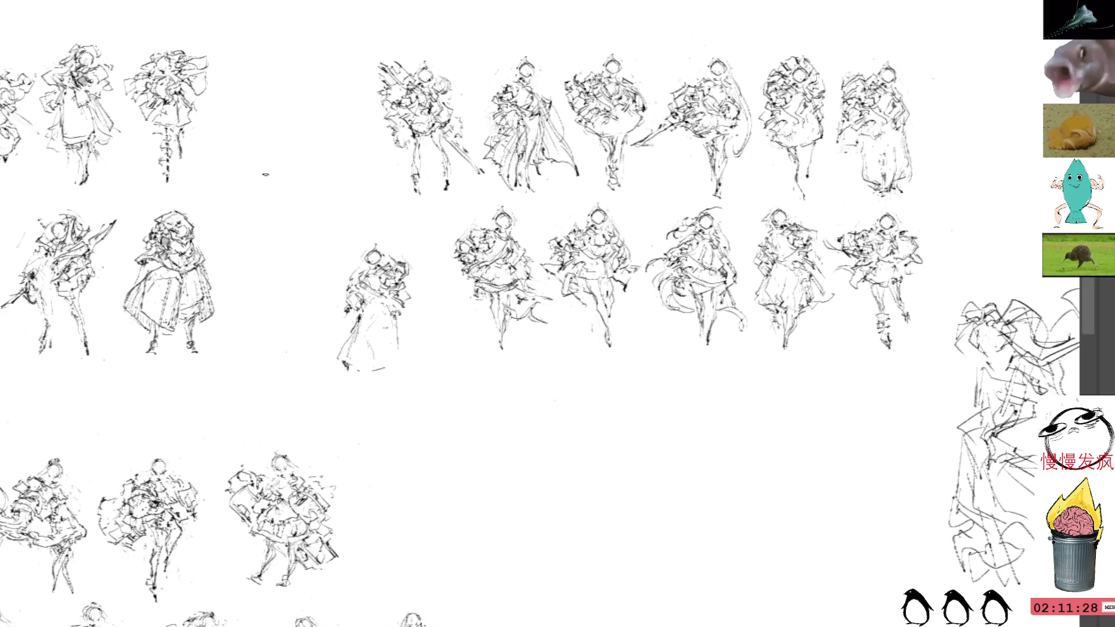
- Brush a lower dress hem and scribbled detail on the figure's right side, undoing bracket strokes
left_click_drag(338, 355, 406, 371)
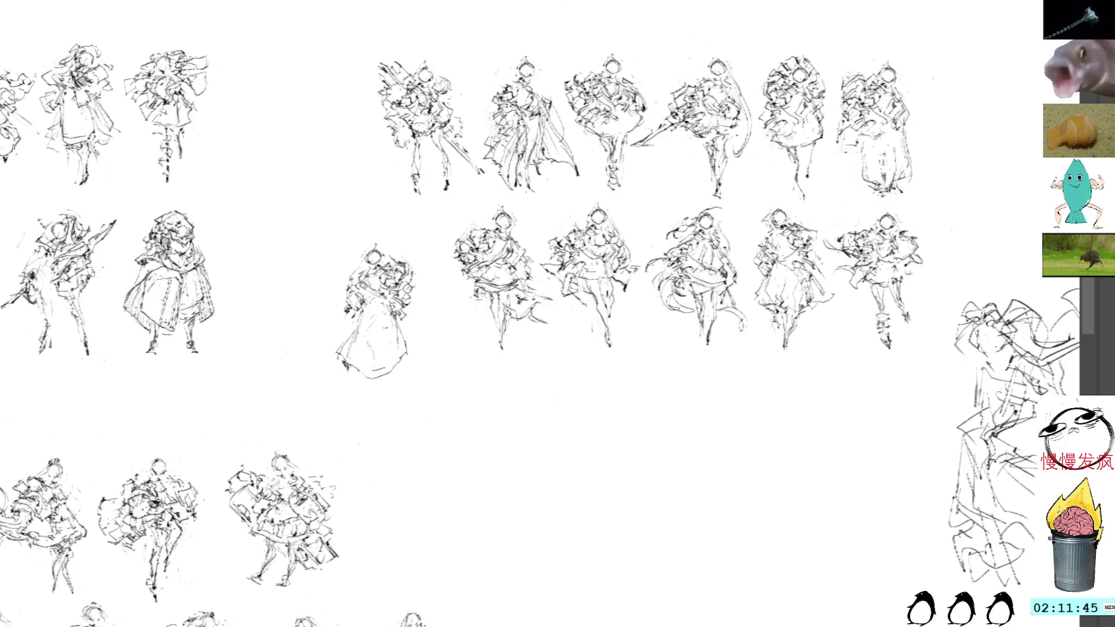
mouse_move(416, 277)
left_mouse_down()
mouse_move(398, 288)
mouse_move(417, 322)
left_mouse_up()
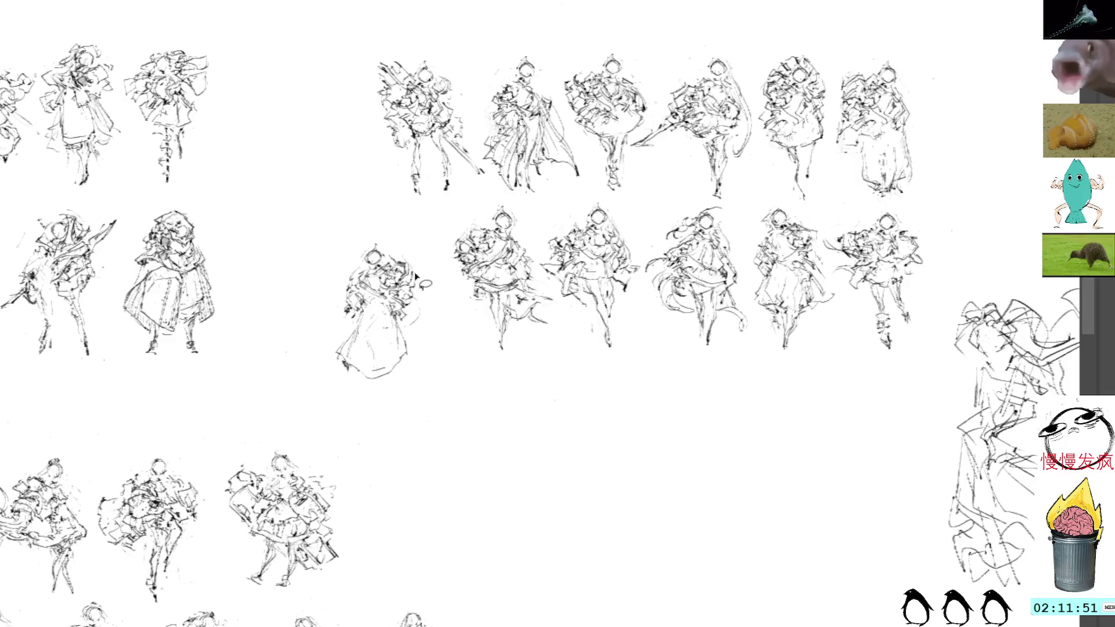
mouse_move(414, 293)
left_mouse_down()
mouse_move(416, 323)
mouse_move(421, 290)
mouse_move(400, 279)
mouse_move(417, 305)
mouse_move(401, 298)
mouse_move(413, 305)
mouse_move(403, 307)
left_mouse_up()
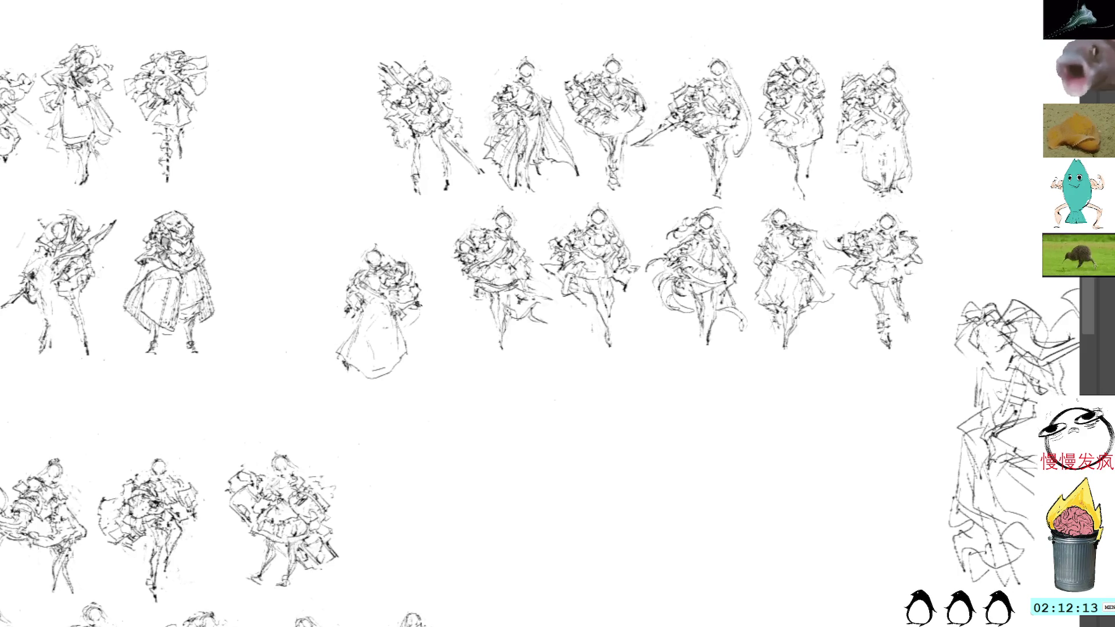
mouse_move(428, 302)
left_mouse_down()
mouse_move(409, 334)
mouse_move(431, 325)
left_mouse_up()
key("ctrl+z")
key("ctrl+z")
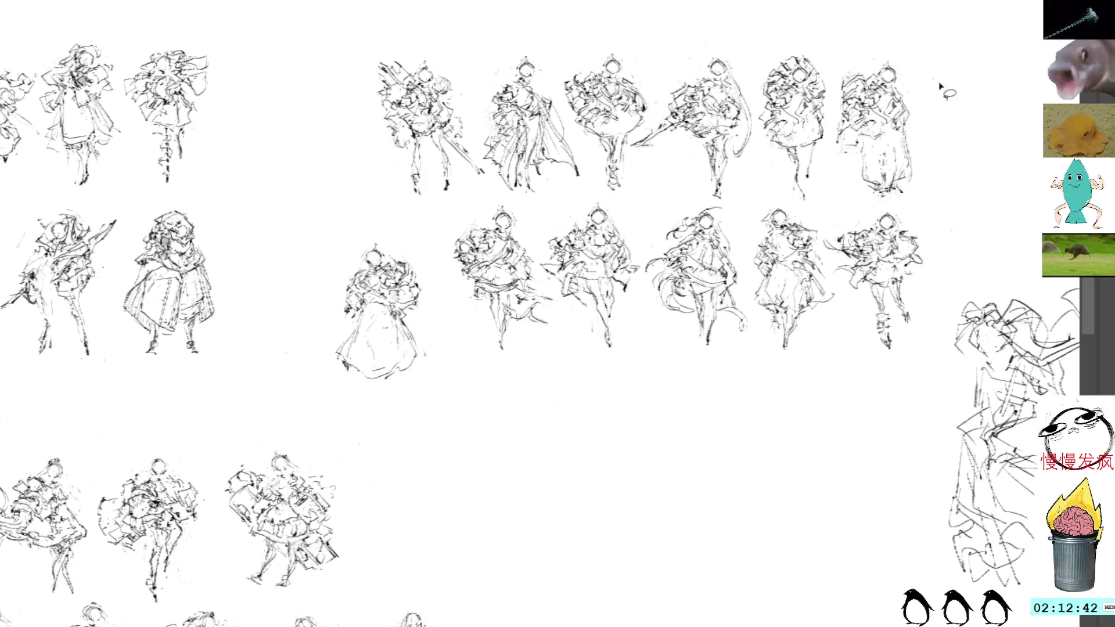
- Add small marks at the dress figure's hem, then lasso it and pick it up for transforming
left_click_drag(913, 249, 868, 298)
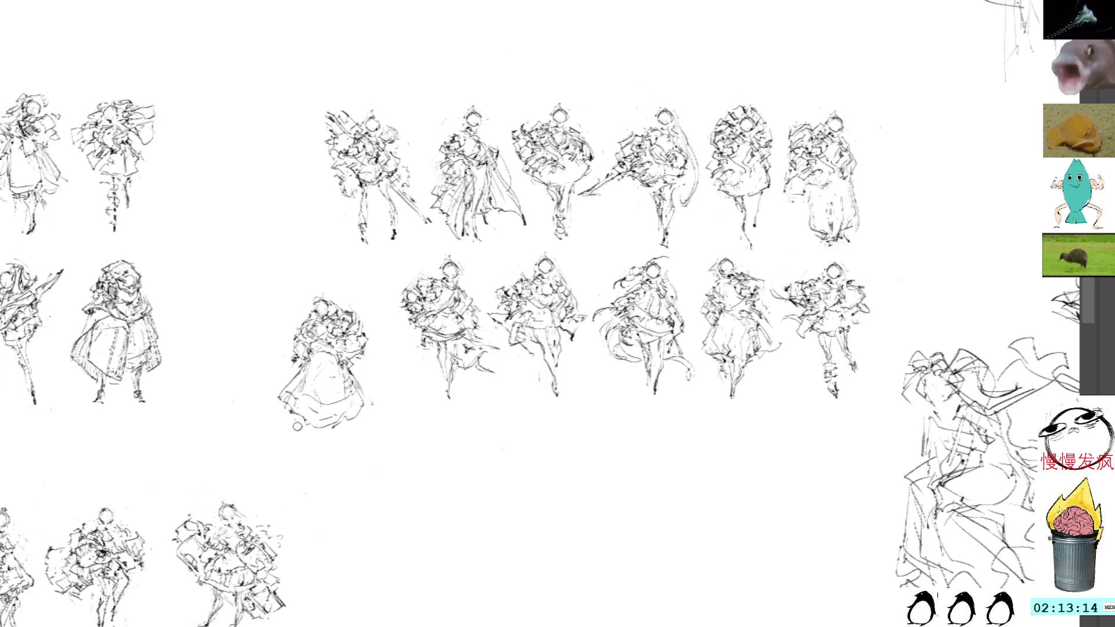
left_click_drag(300, 422, 302, 432)
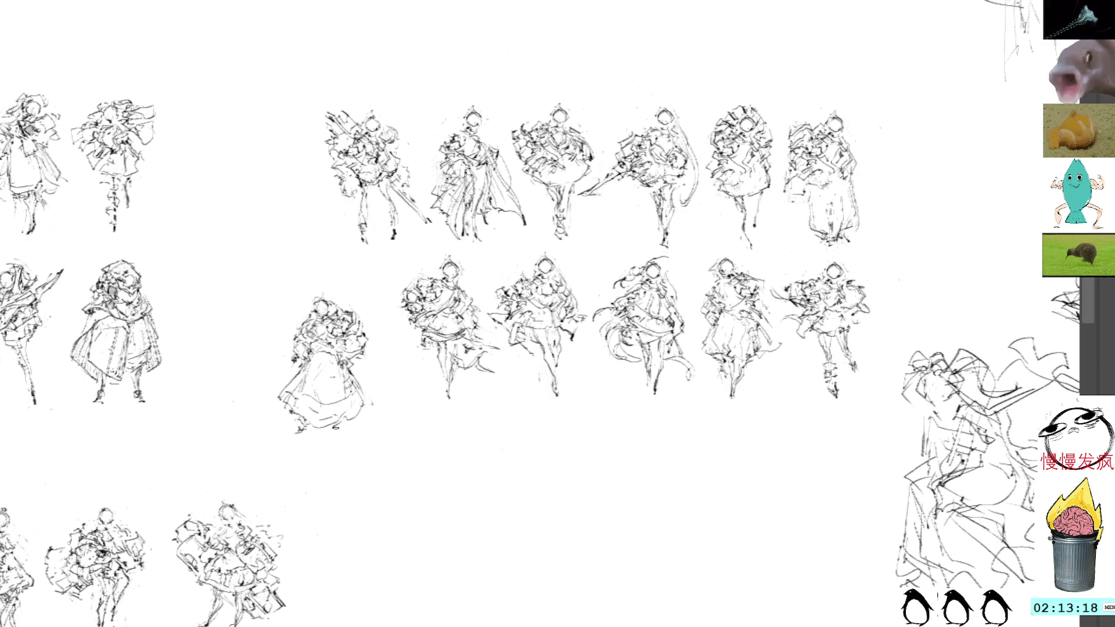
mouse_move(342, 280)
left_mouse_down()
mouse_move(273, 325)
mouse_move(415, 421)
mouse_move(416, 406)
left_mouse_up()
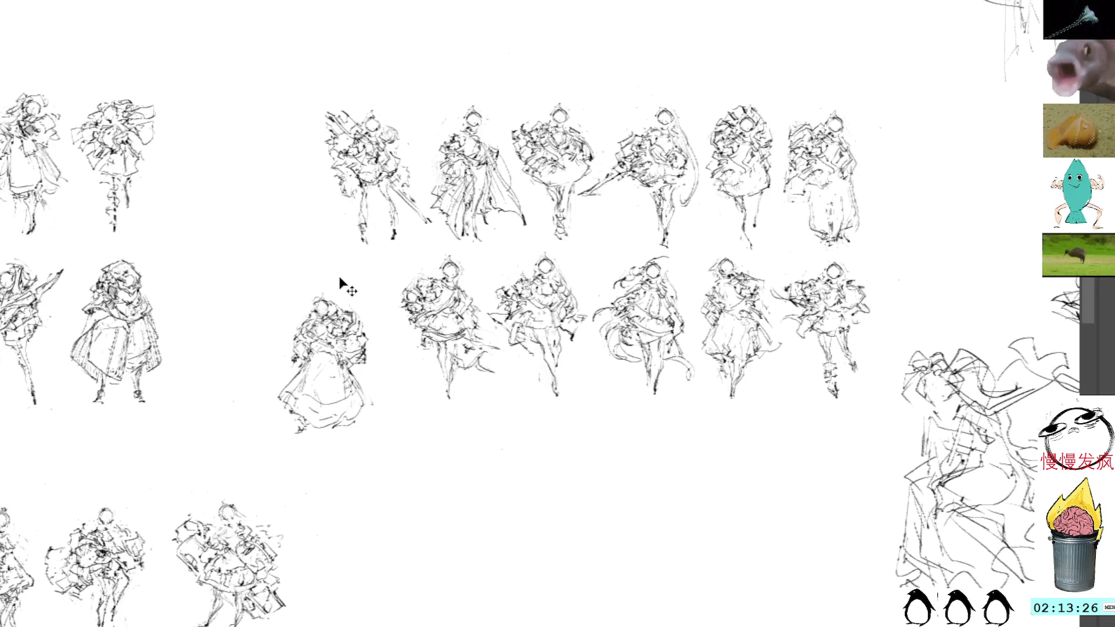
left_click(329, 347)
- Move the dress figure into line at the lower row's left end and add hem strokes
mouse_move(339, 361)
left_mouse_down()
mouse_move(362, 307)
mouse_move(357, 330)
left_mouse_up()
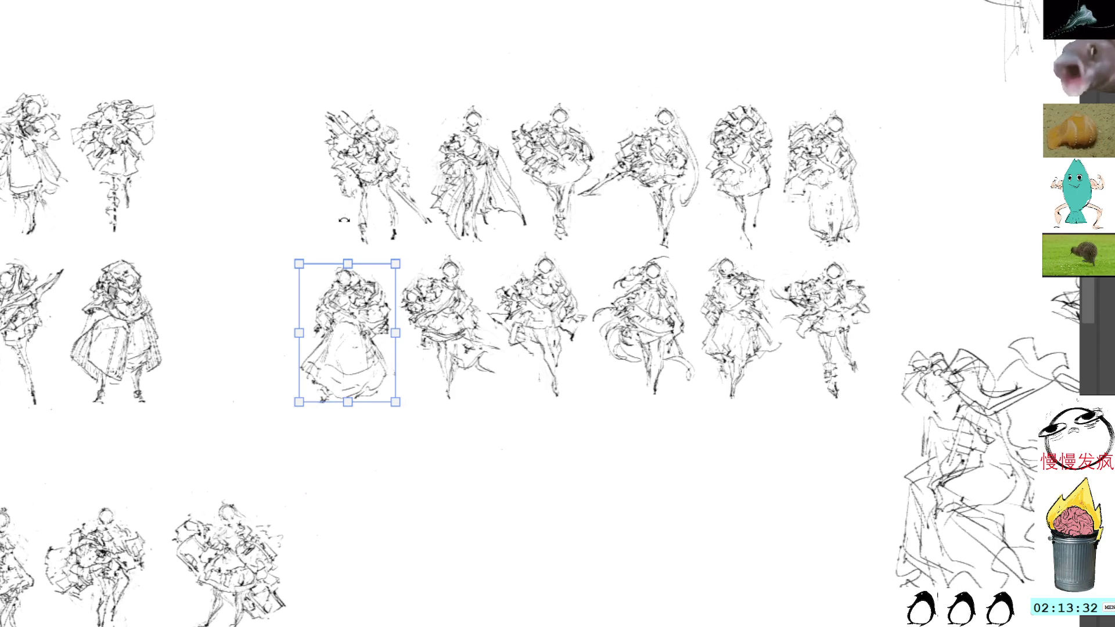
left_click_drag(347, 320, 346, 309)
key("Down")
key("Down")
key("Down")
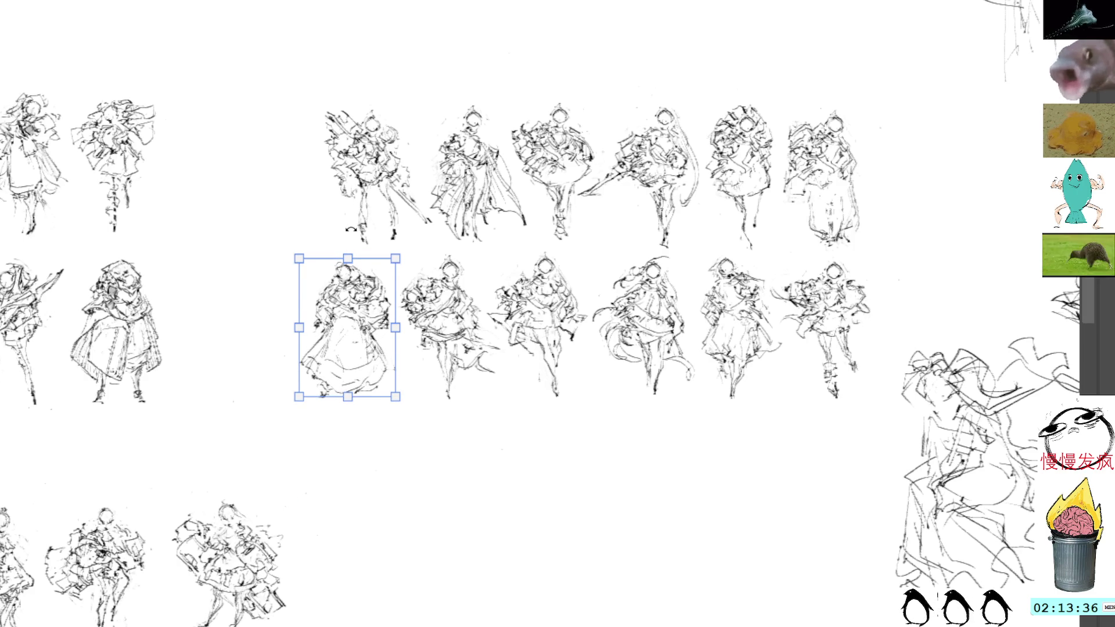
key("Right")
key("Right")
key("Right")
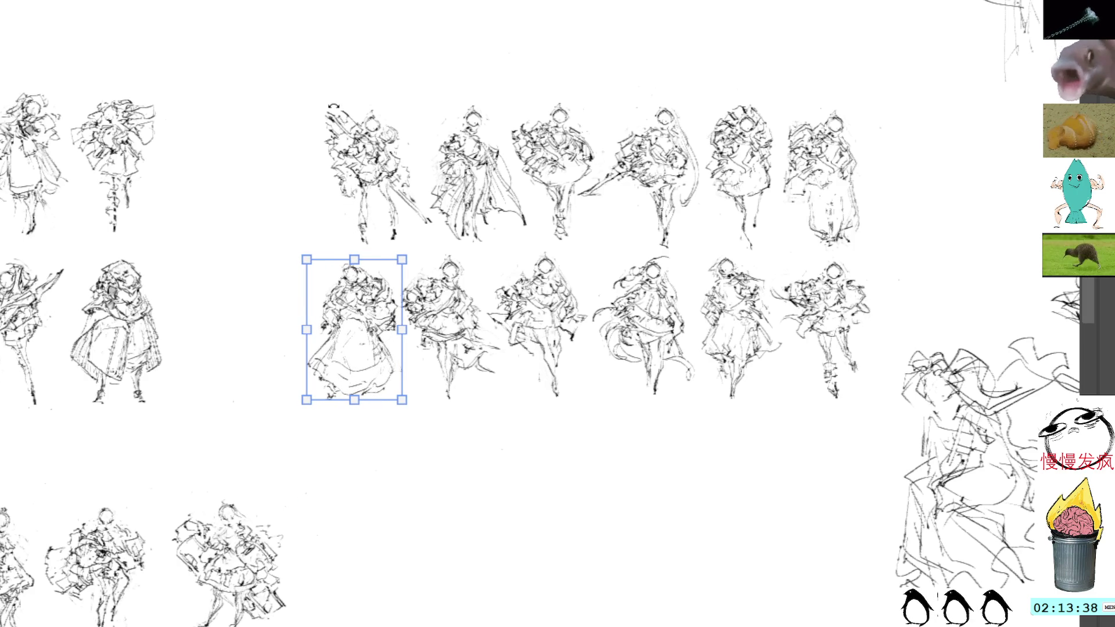
key("Return")
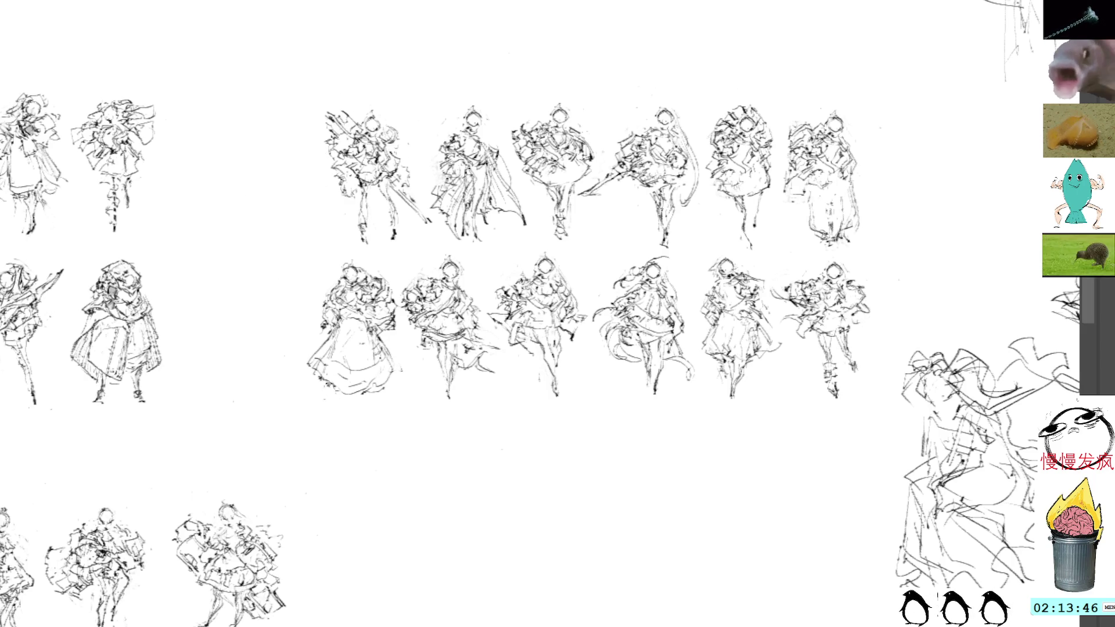
mouse_move(377, 390)
left_mouse_down()
mouse_move(334, 389)
mouse_move(394, 375)
mouse_move(396, 363)
left_mouse_up()
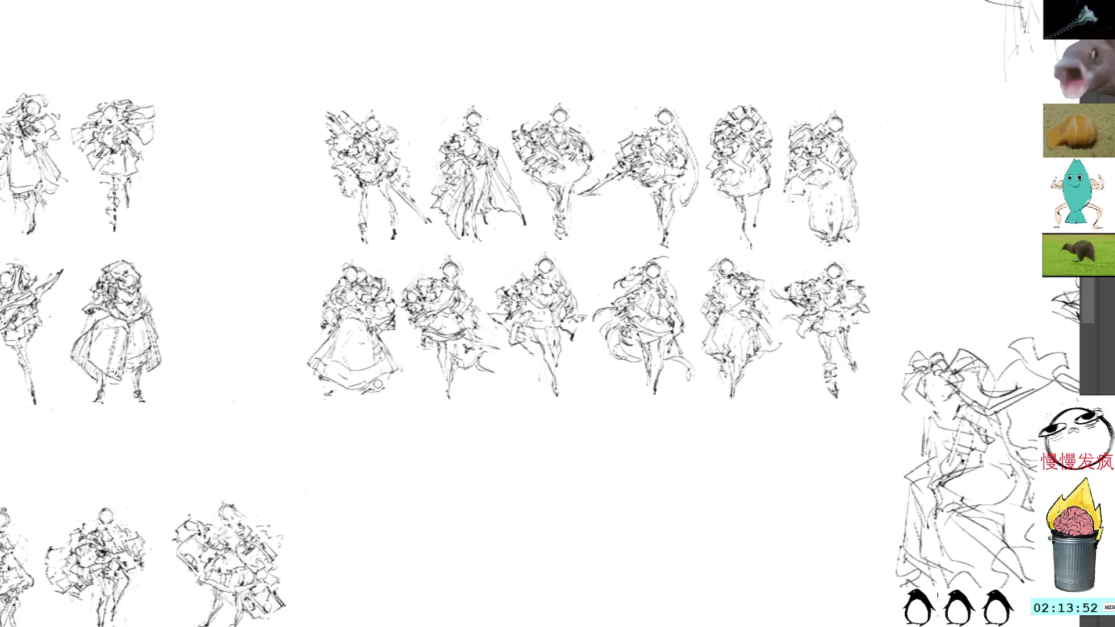
left_click_drag(372, 388, 339, 385)
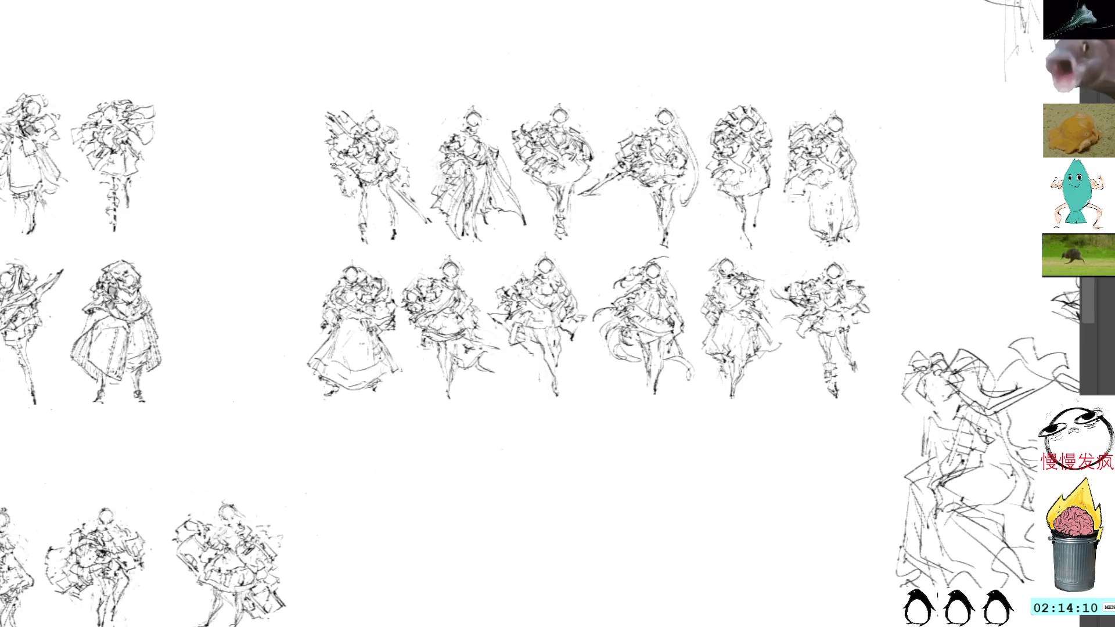
- Select both rows of six figures and drag them up together, committing with Enter
mouse_move(817, 81)
left_mouse_down()
mouse_move(850, 121)
mouse_move(726, 73)
mouse_move(305, 404)
mouse_move(822, 483)
mouse_move(941, 281)
mouse_move(929, 133)
left_mouse_up()
key("ctrl+t")
mouse_move(720, 448)
left_mouse_down()
mouse_move(719, 217)
mouse_move(697, 567)
left_mouse_up()
mouse_move(694, 489)
left_mouse_down()
mouse_move(692, 317)
mouse_move(690, 391)
left_mouse_up()
key("Return")
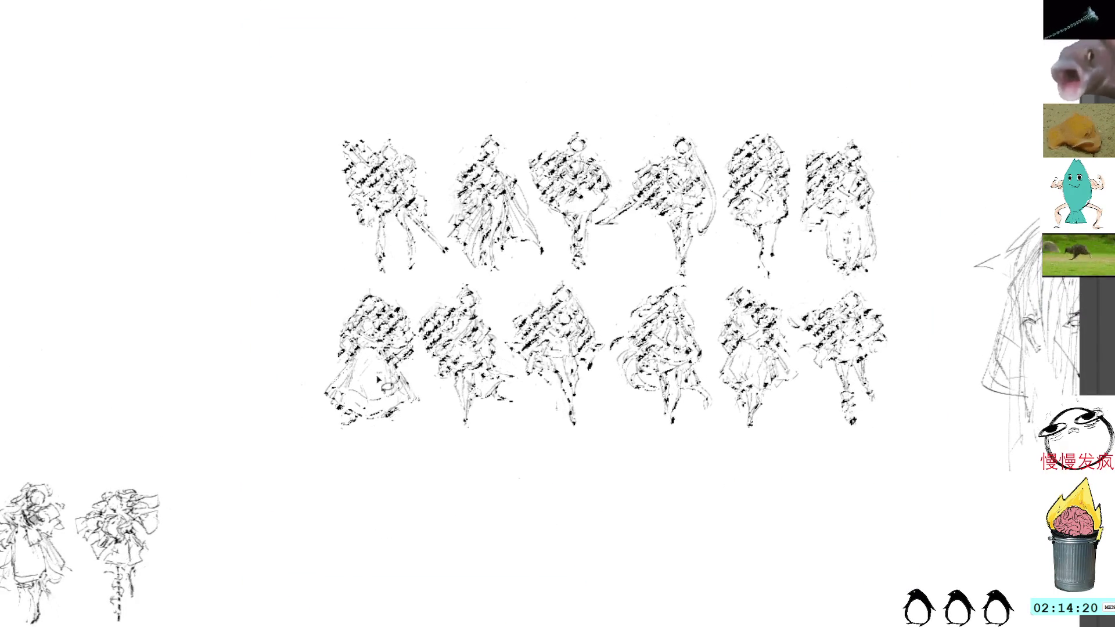
mouse_move(550, 507)
left_mouse_down()
mouse_move(532, 305)
mouse_move(627, 420)
left_mouse_up()
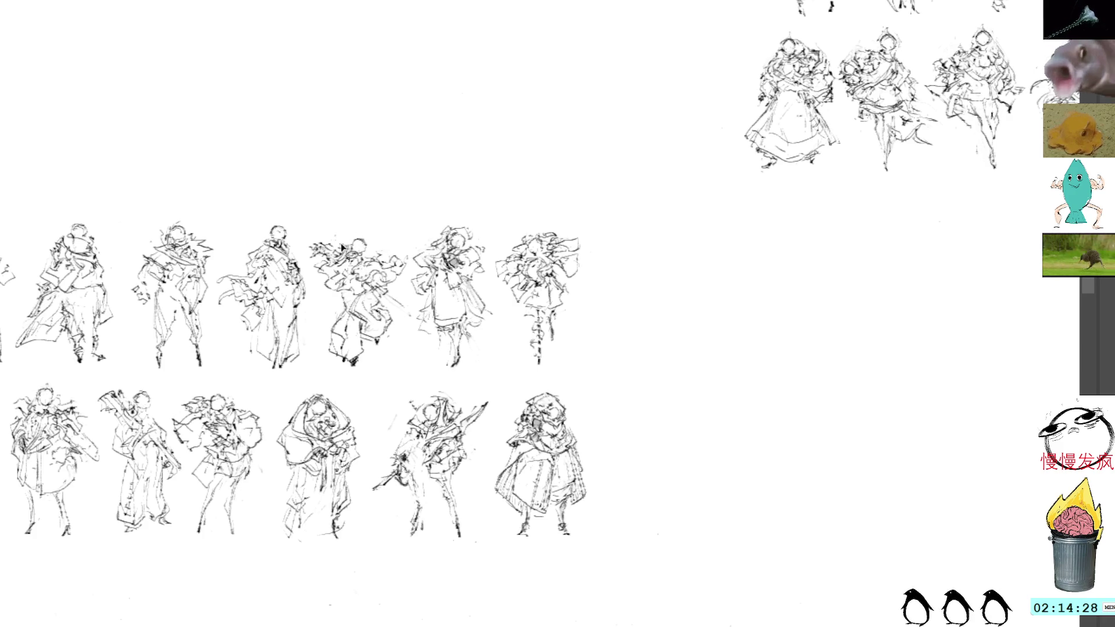
- Clear the selection and place a standing robed figure sketch in the empty page centre
left_click_drag(236, 363, 394, 325)
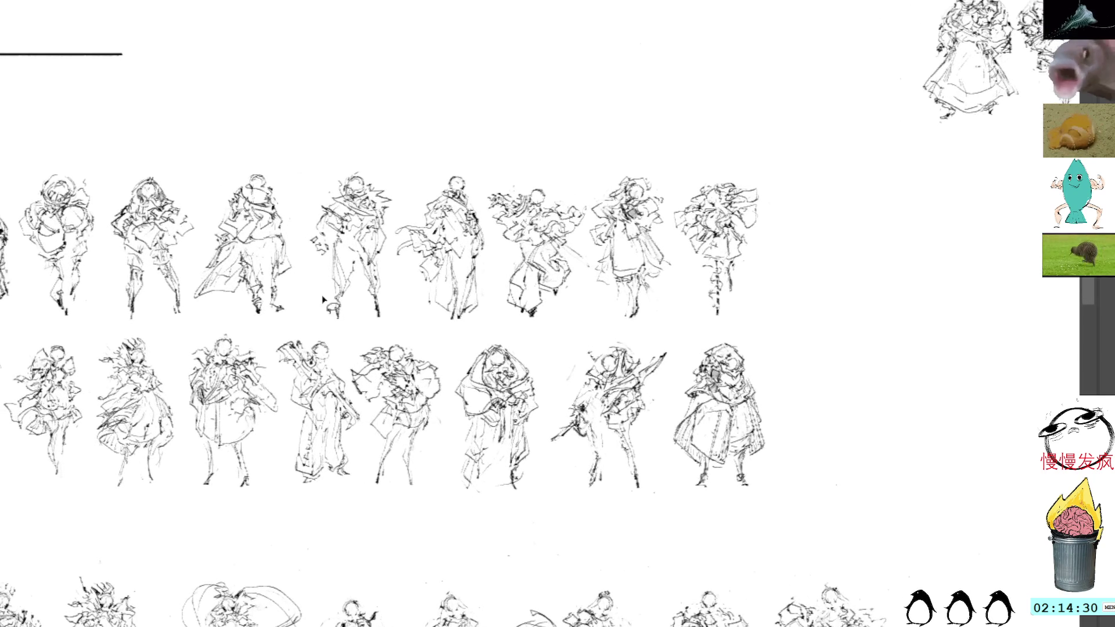
mouse_move(228, 323)
left_mouse_down()
mouse_move(379, 319)
mouse_move(319, 348)
mouse_move(337, 434)
mouse_move(430, 462)
mouse_move(423, 365)
left_mouse_up()
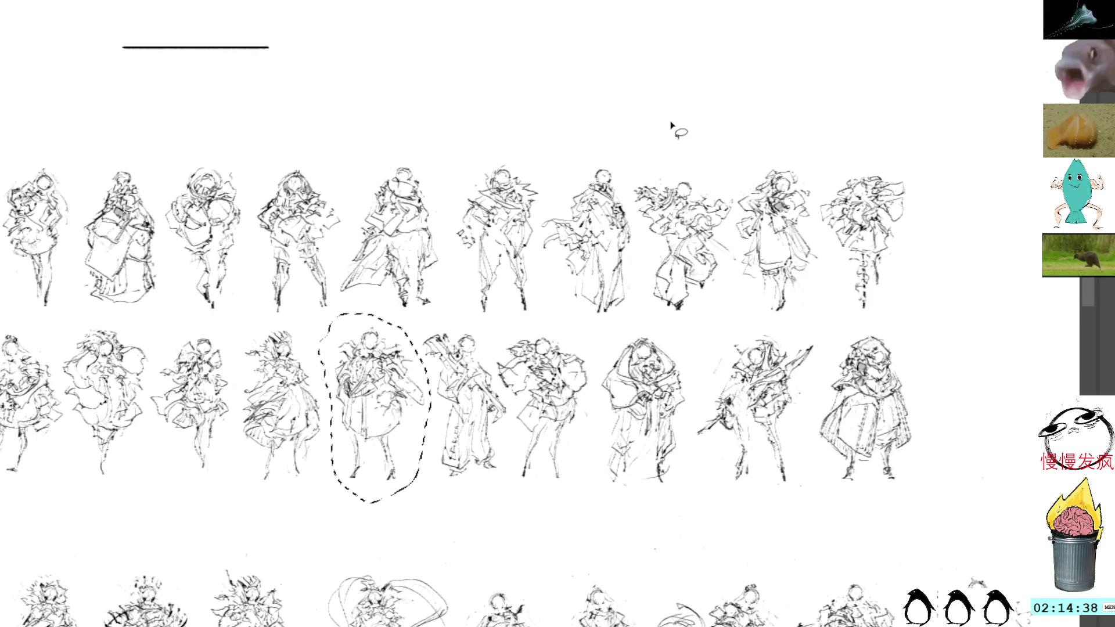
key("ctrl+d")
mouse_move(755, 232)
left_mouse_down()
mouse_move(679, 221)
mouse_move(659, 261)
mouse_move(659, 206)
left_mouse_up()
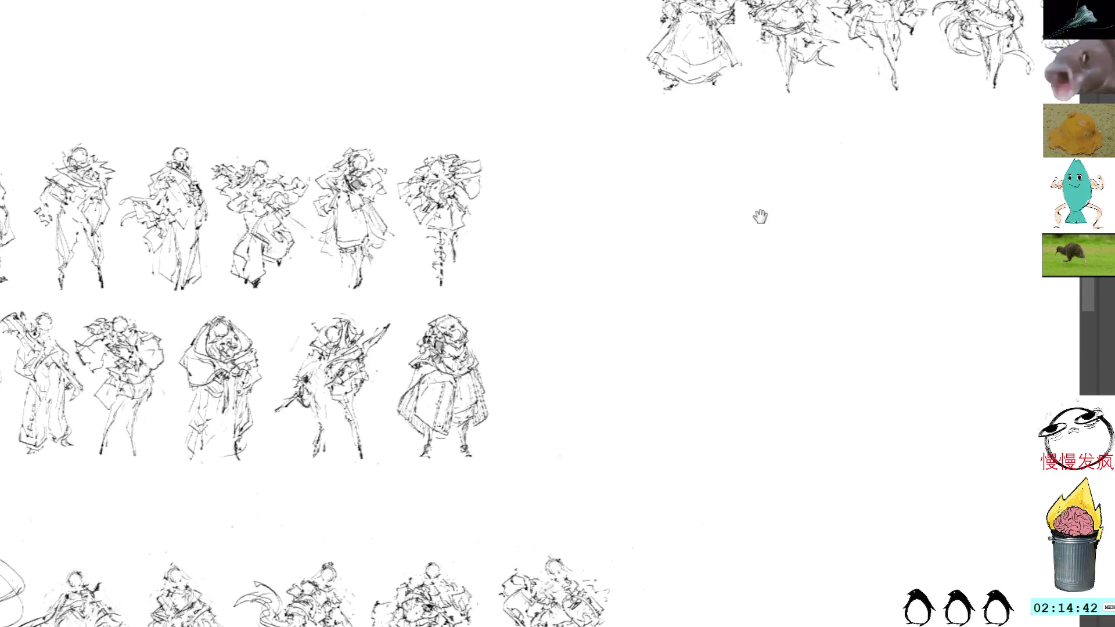
scroll(741, 217, "right", 5)
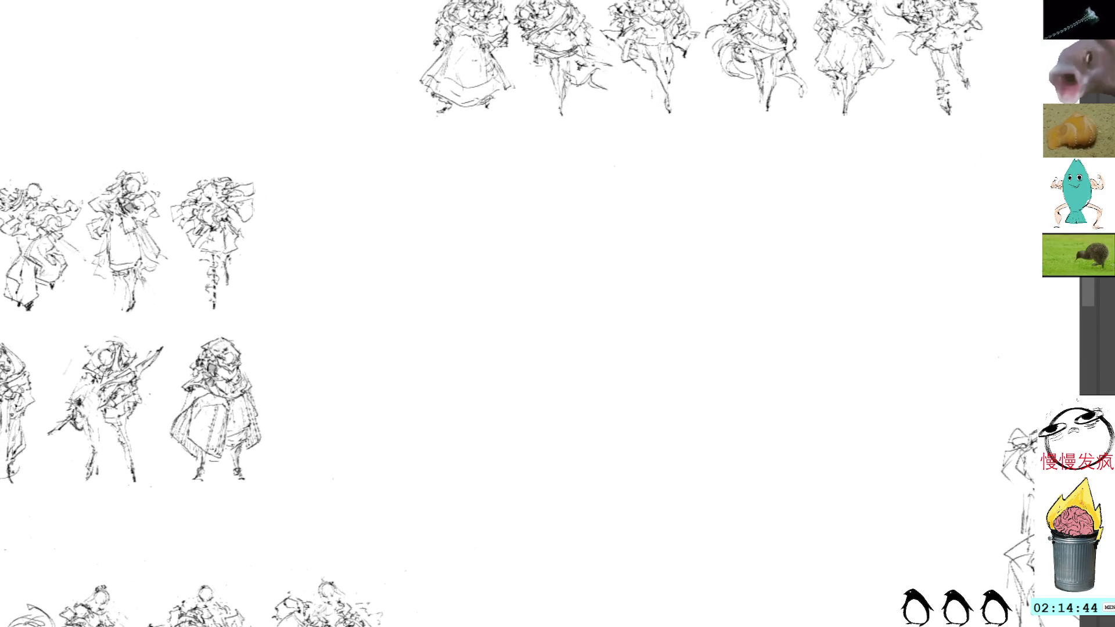
key("v")
key("ctrl+z")
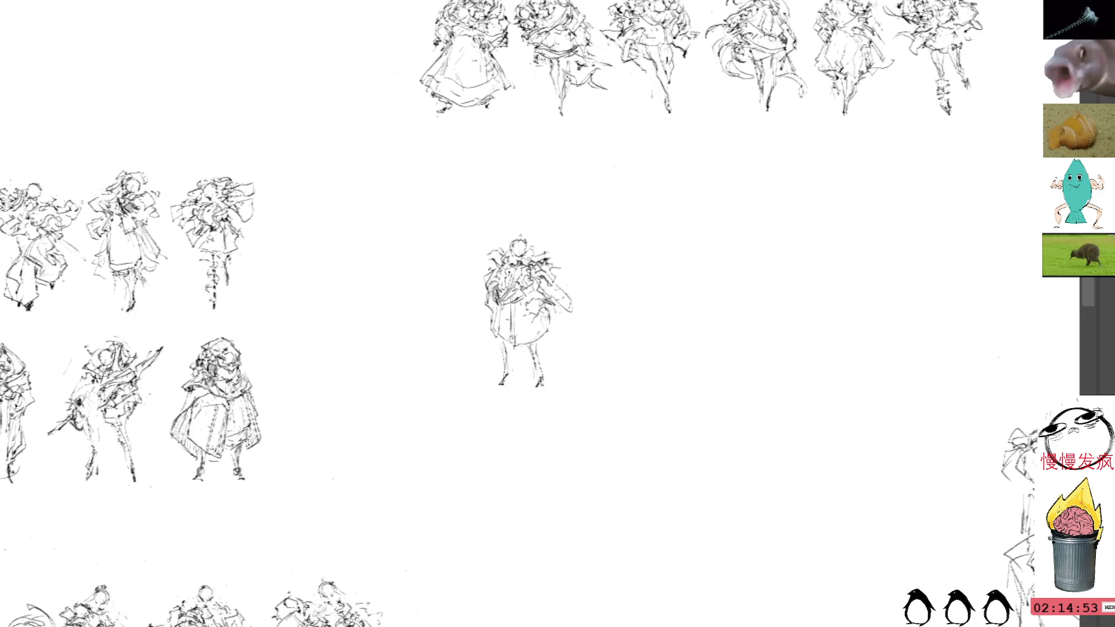
- Add dark pencil strokes along the central figure's right arm and side, then lasso part of its left side
left_click_drag(531, 181, 527, 214)
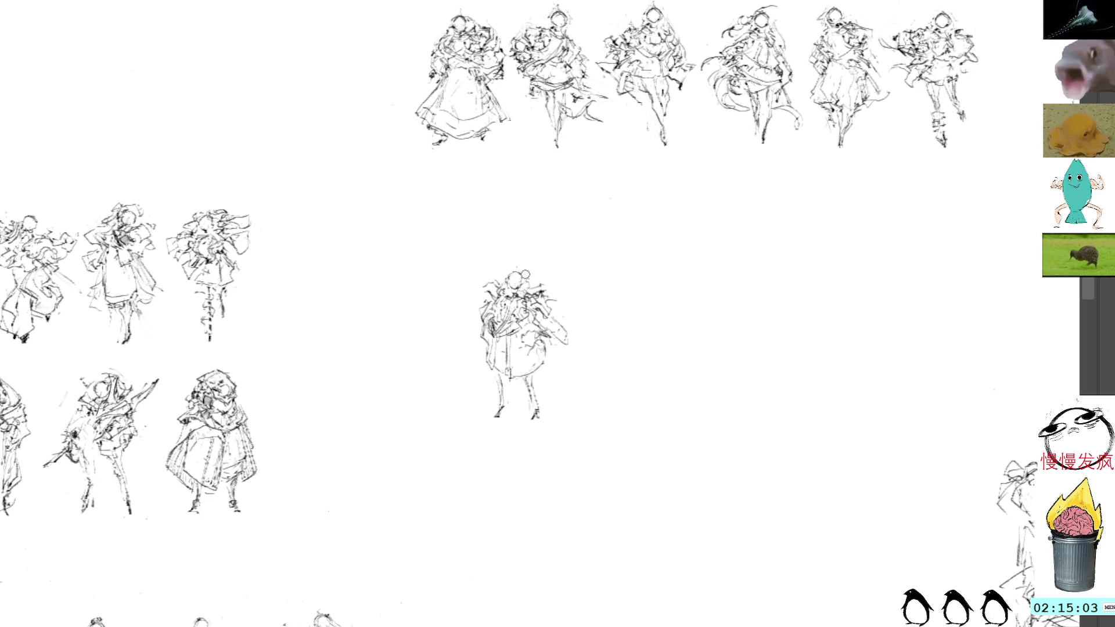
left_click_drag(537, 279, 559, 299)
key("ctrl+z")
key("ctrl+z")
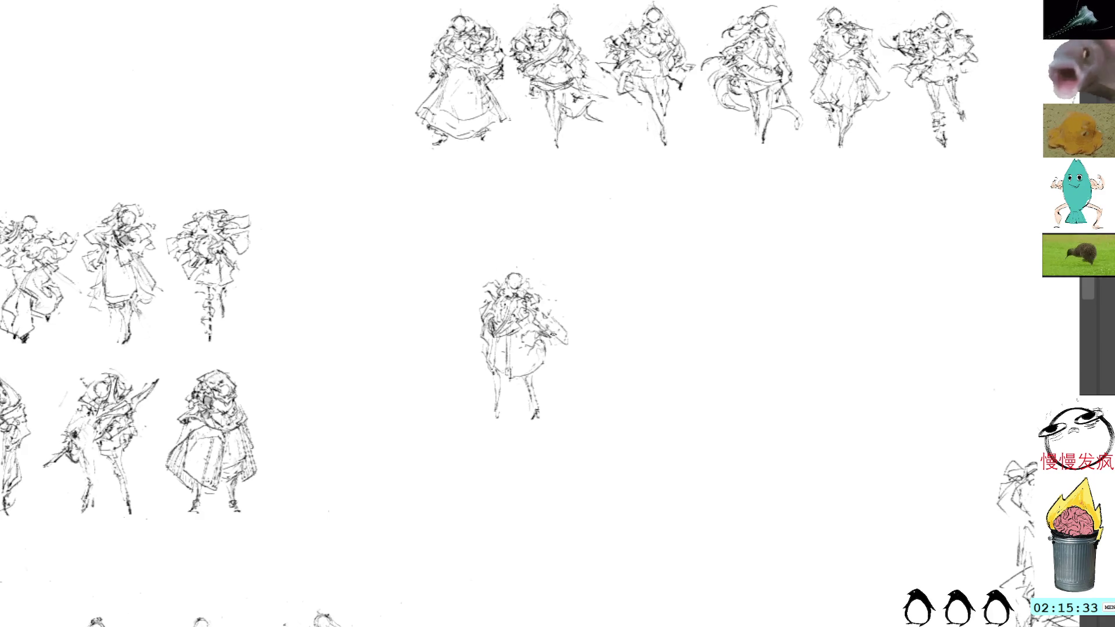
mouse_move(549, 338)
left_mouse_down()
mouse_move(578, 366)
mouse_move(566, 335)
left_mouse_up()
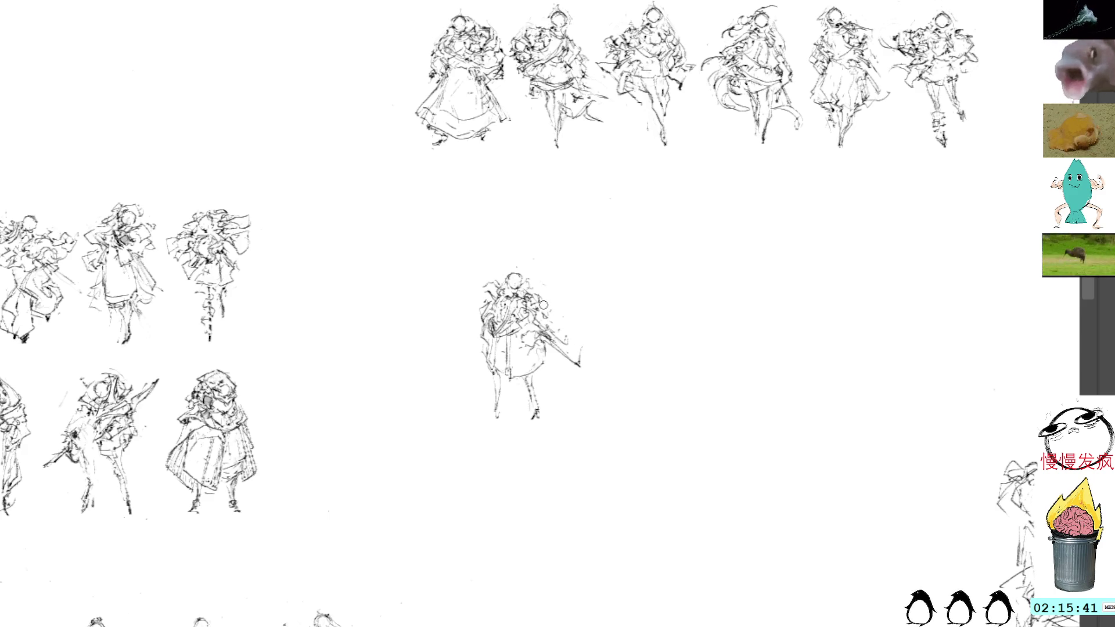
left_click_drag(546, 313, 581, 348)
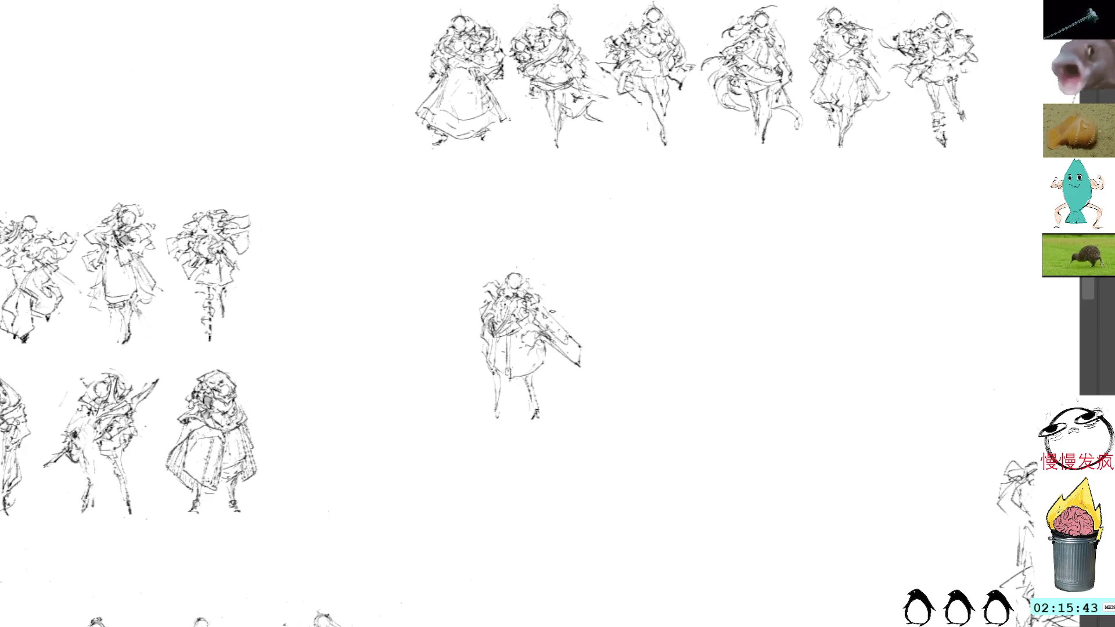
mouse_move(550, 312)
left_mouse_down()
mouse_move(559, 320)
mouse_move(541, 319)
mouse_move(561, 314)
mouse_move(555, 322)
left_mouse_up()
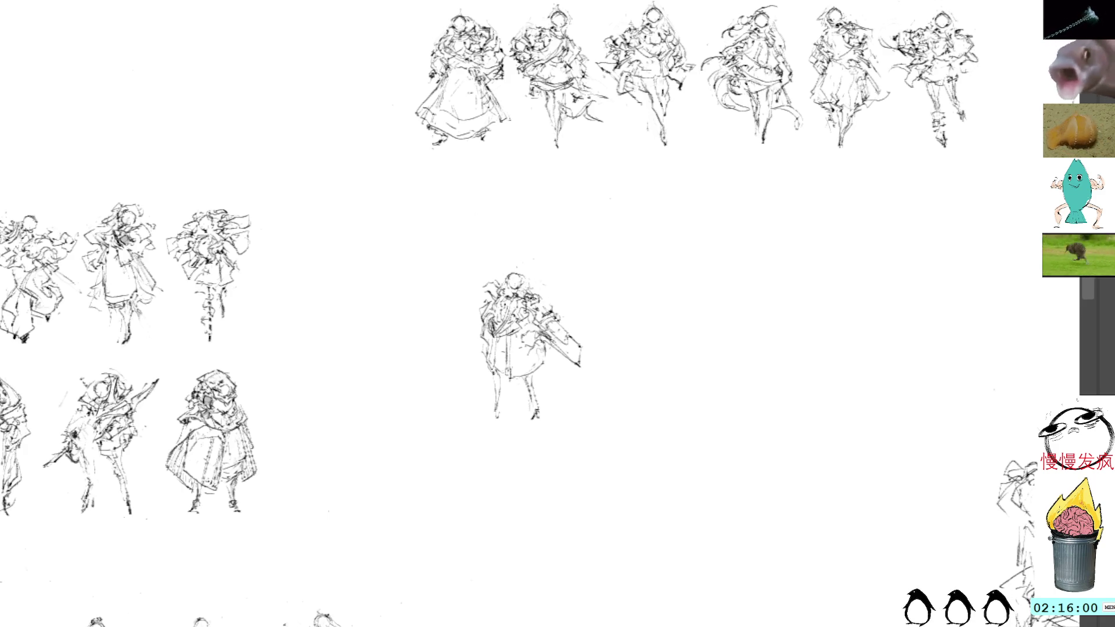
left_click_drag(493, 357, 502, 424)
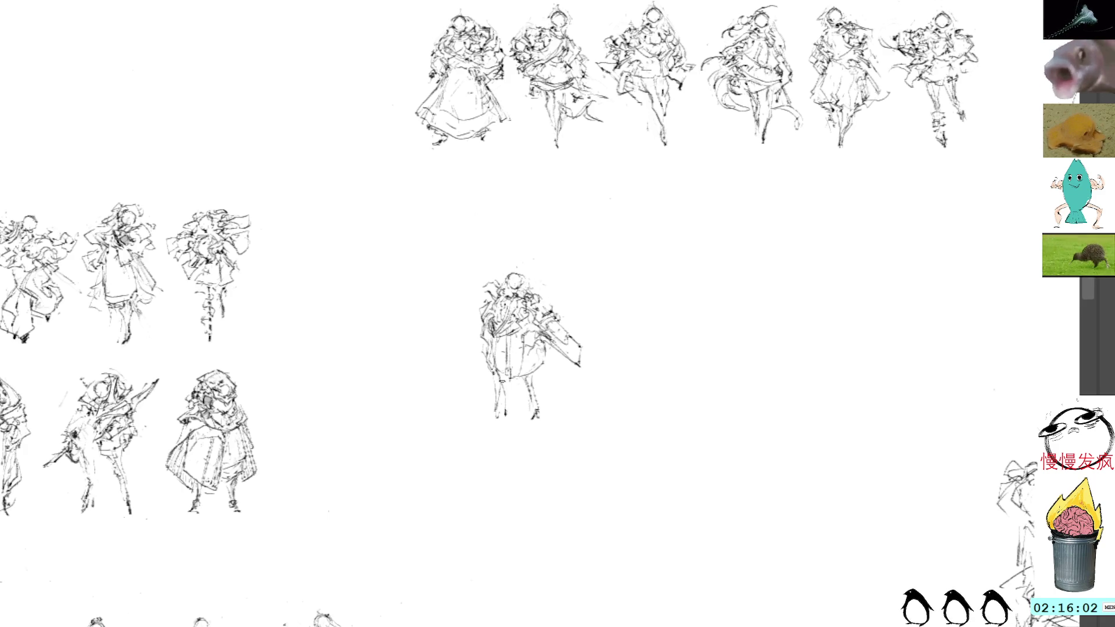
- Lasso the central figure's lower legs and delete them
key("ctrl+d")
left_click_drag(558, 258, 531, 277)
mouse_move(511, 393)
left_mouse_down()
mouse_move(493, 427)
mouse_move(500, 442)
left_mouse_up()
key("Delete")
key("ctrl+d")
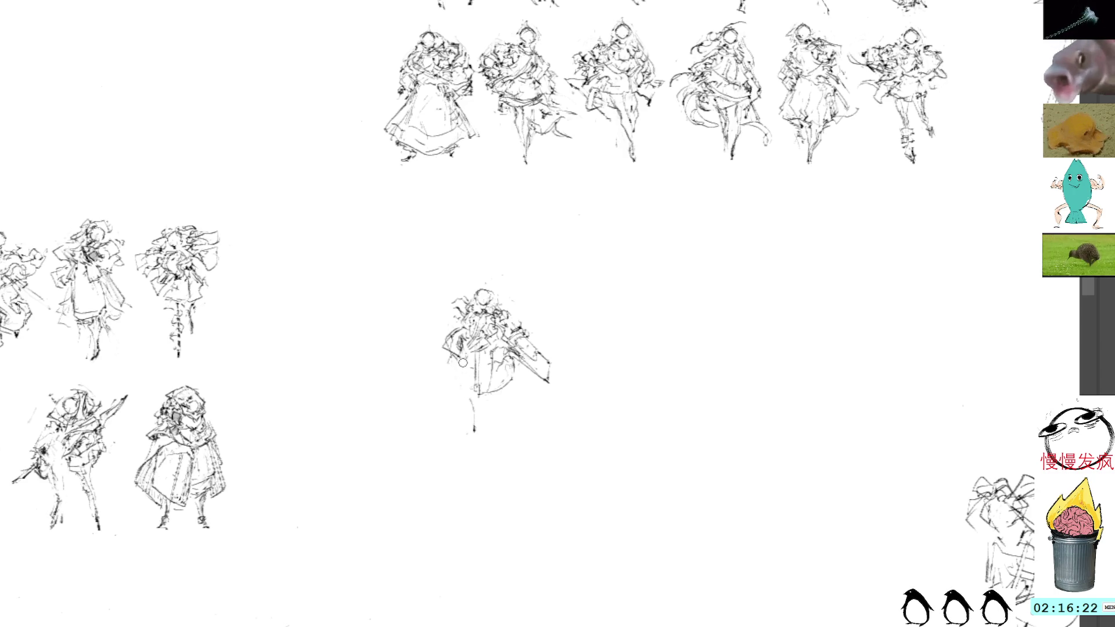
- Redraw short strokes on the figure's left and lower-right sides, retrying a missed stroke
mouse_move(454, 370)
left_mouse_down()
mouse_move(451, 410)
mouse_move(447, 402)
left_mouse_up()
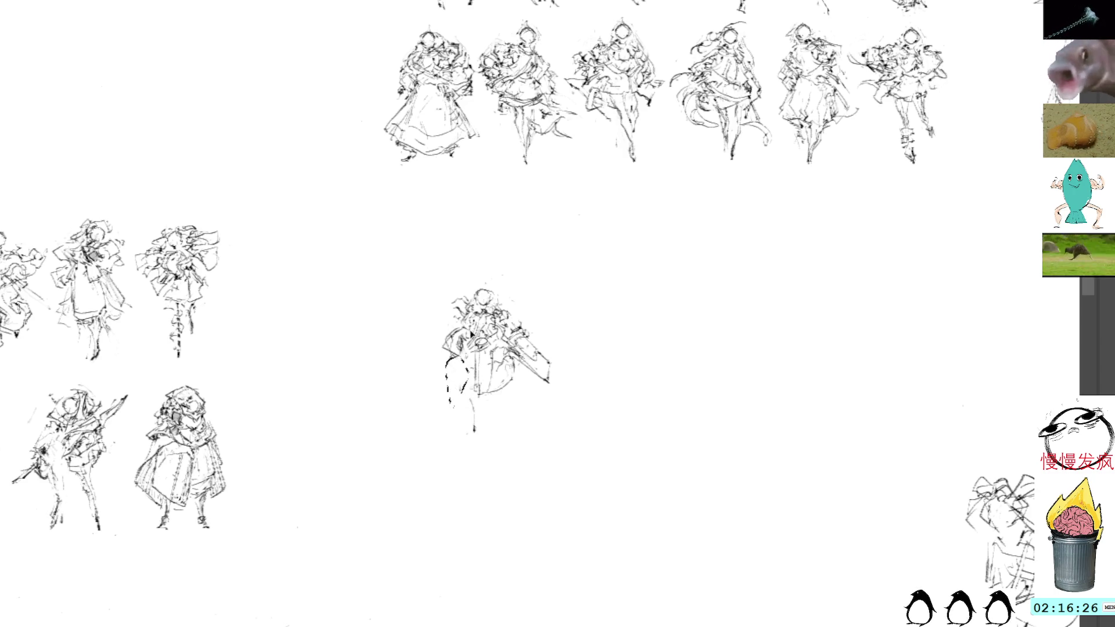
mouse_move(464, 351)
left_mouse_down()
mouse_move(460, 388)
mouse_move(498, 396)
left_mouse_up()
left_click_drag(502, 354, 515, 395)
key("ctrl+z")
key("ctrl+z")
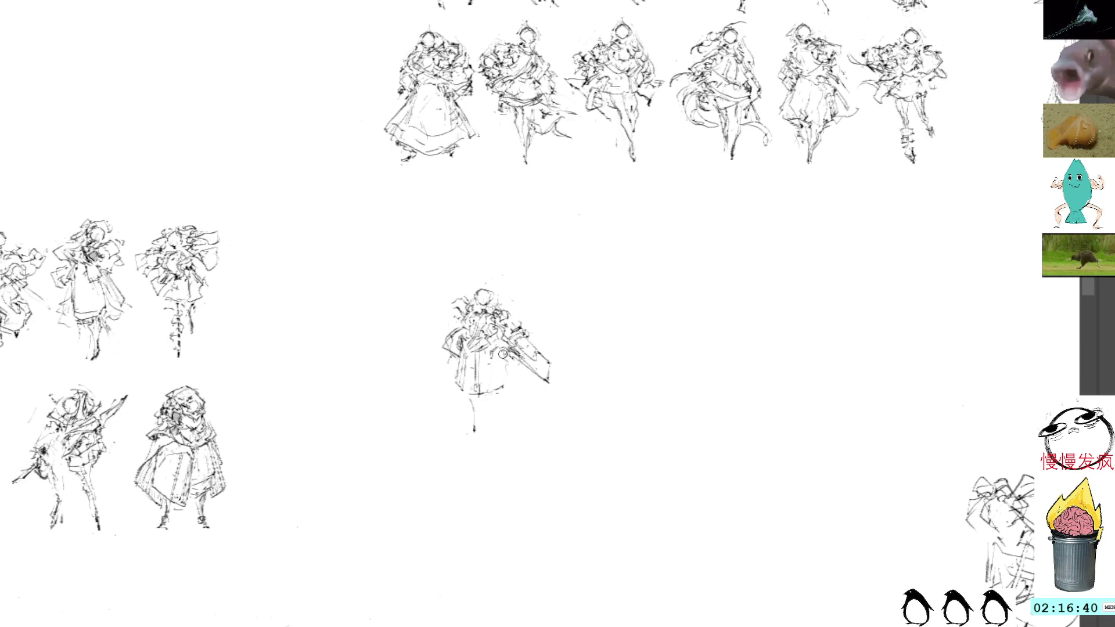
left_click_drag(498, 357, 506, 383)
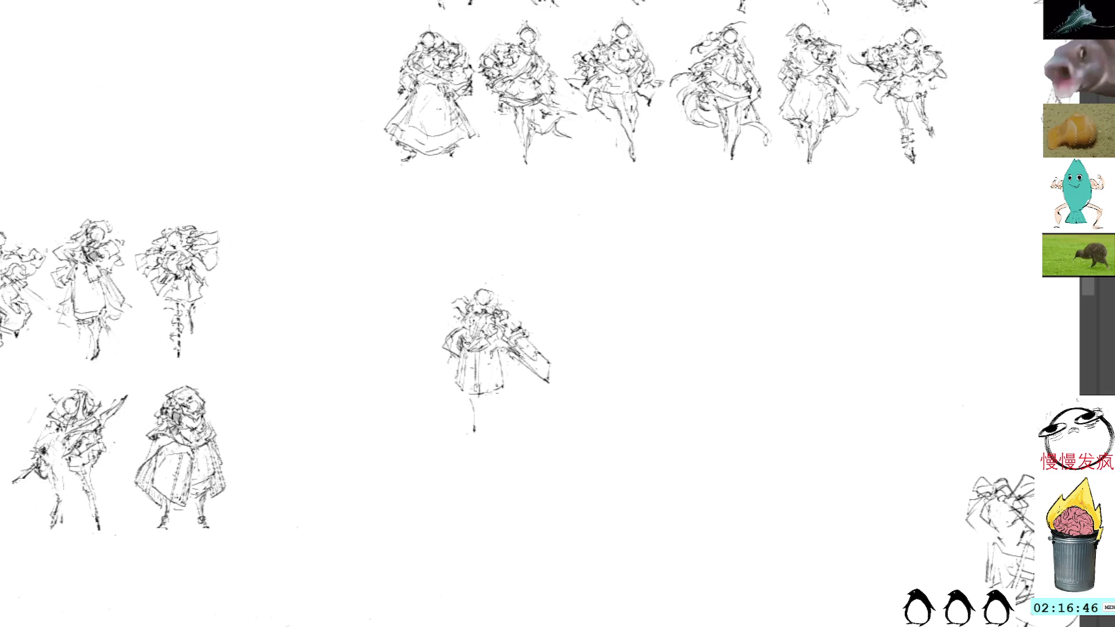
- Add a small stroke beside the figure's head and begin scaling the head
mouse_move(502, 299)
left_mouse_down()
mouse_move(513, 332)
mouse_move(506, 311)
left_mouse_up()
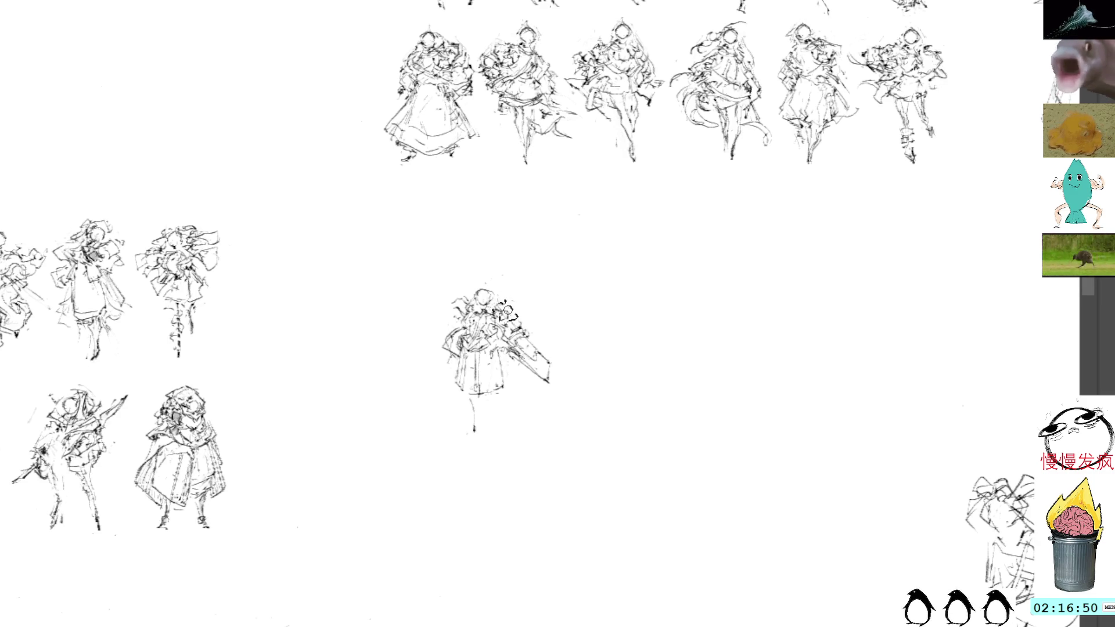
key("ctrl+z")
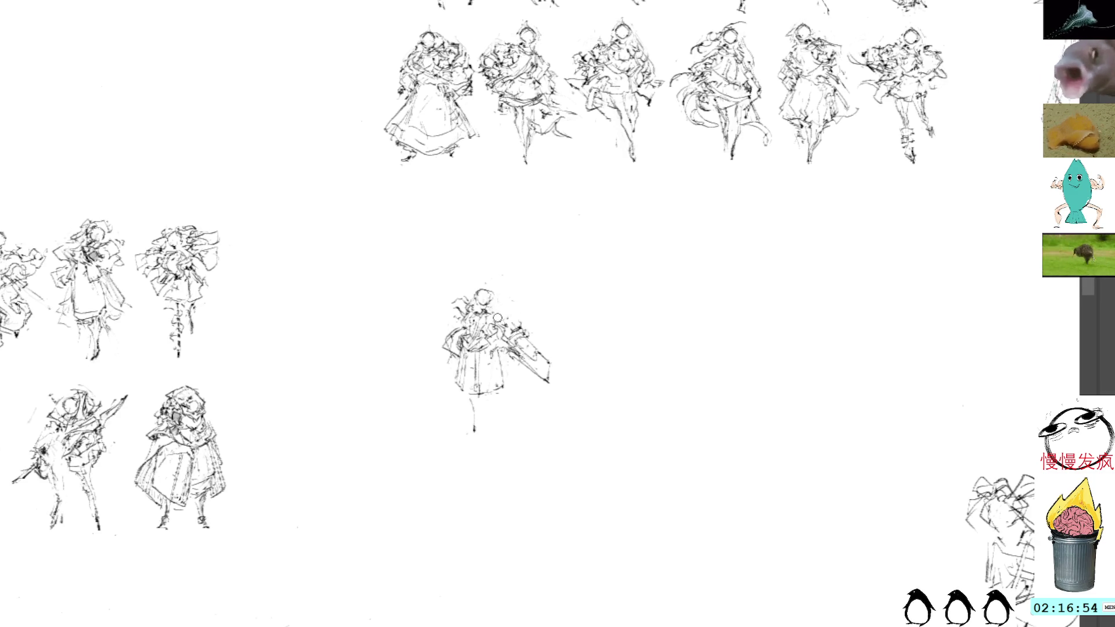
left_click_drag(491, 314, 511, 302)
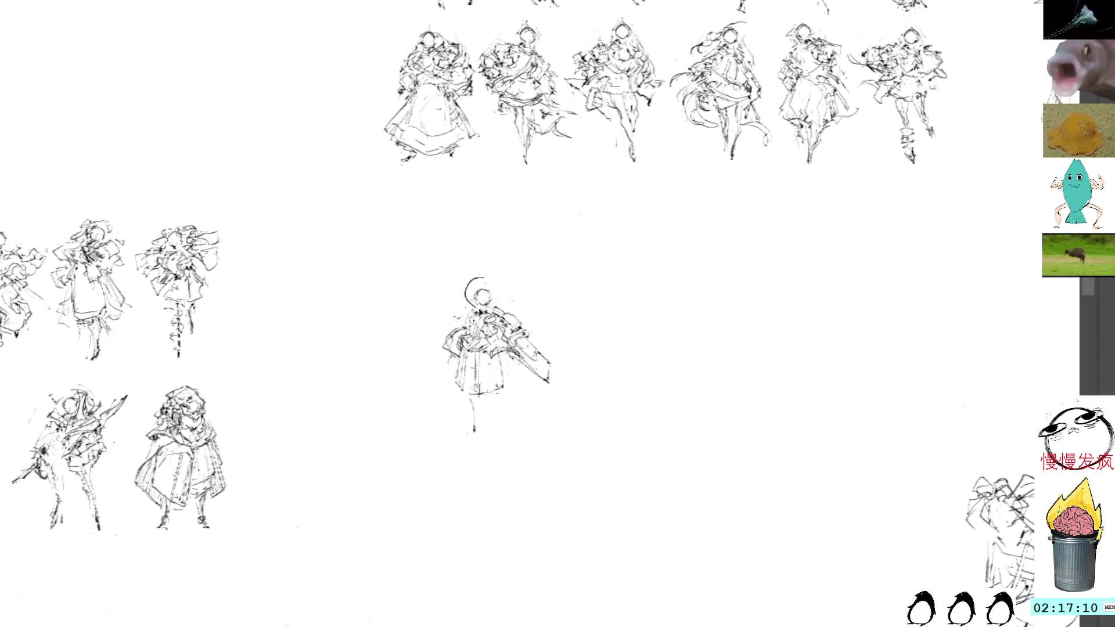
key("ctrl+t")
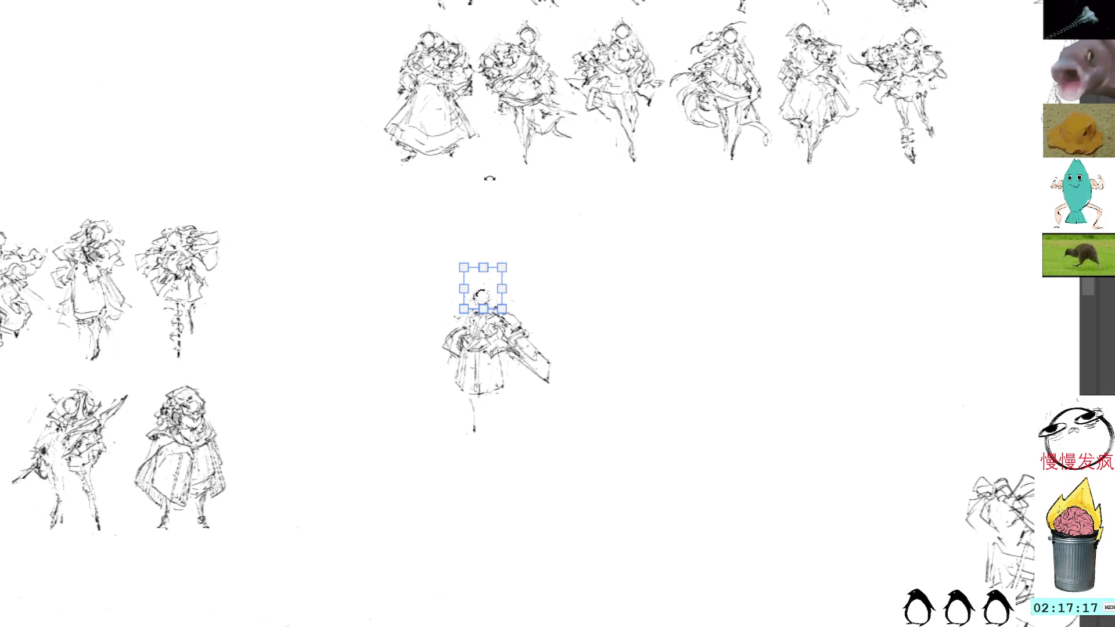
- Nudge the head into place and enlarge it slightly toward the upper right
key("Left")
key("Right")
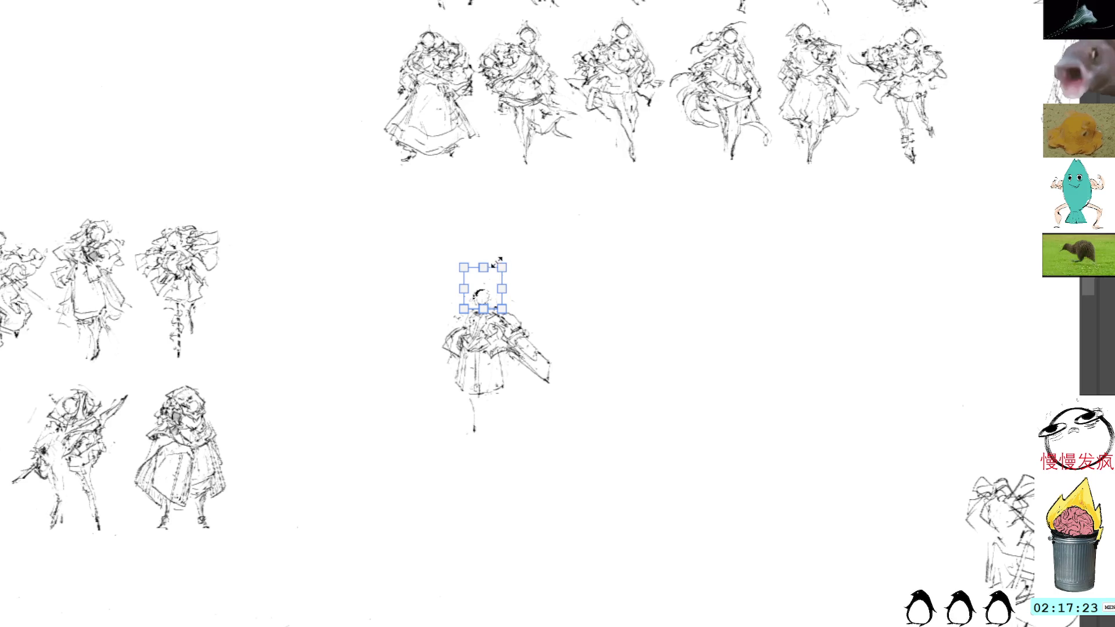
left_click_drag(504, 259, 507, 256)
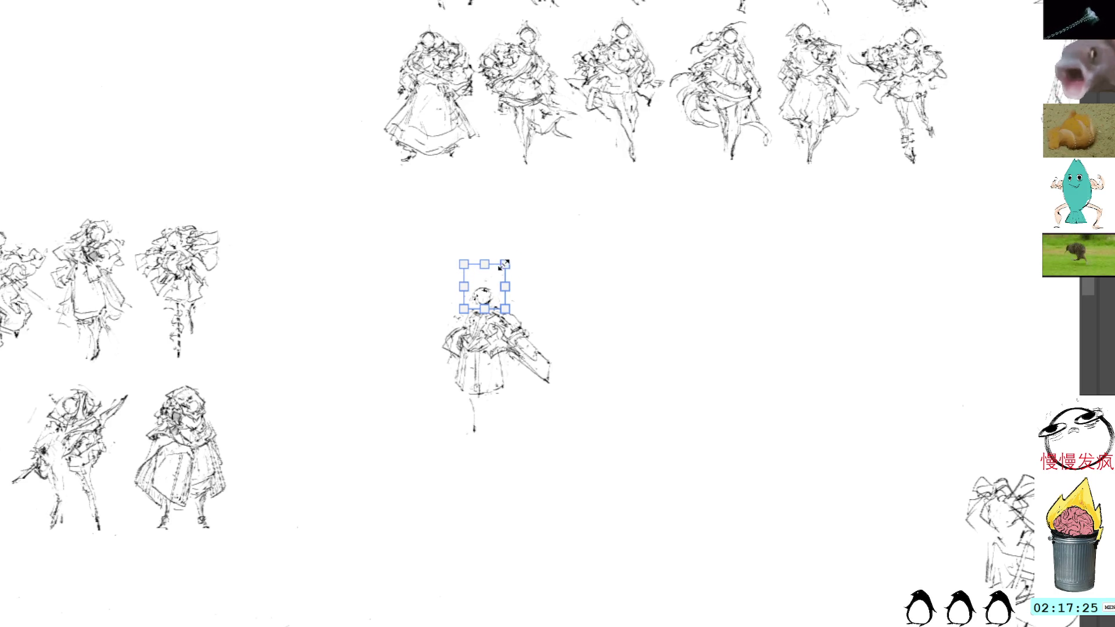
key("Return")
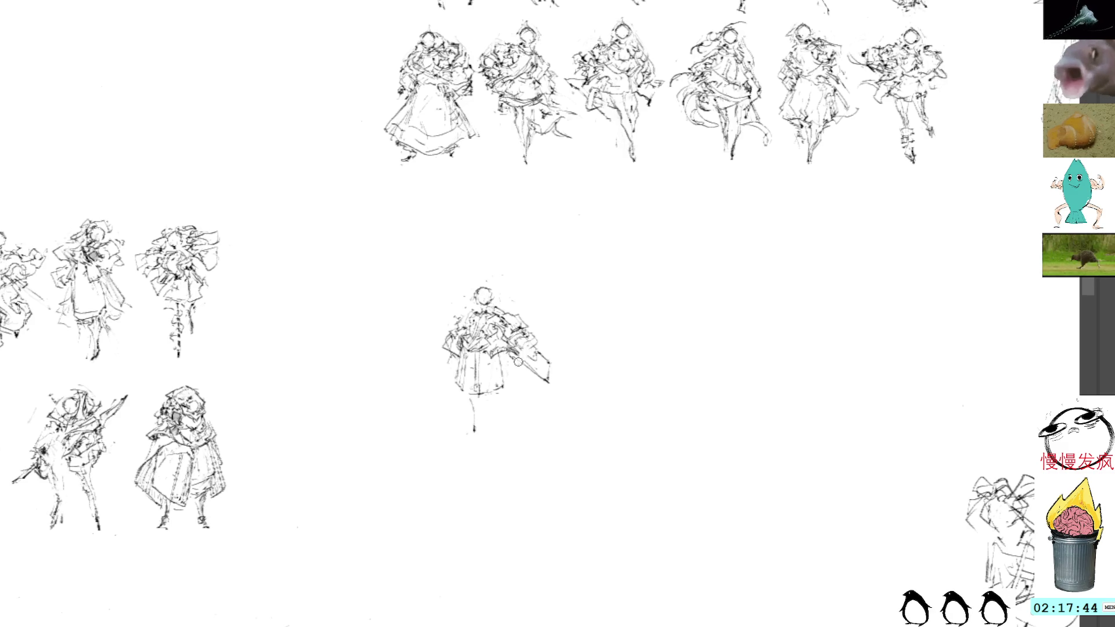
- Add fresh strokes to the figure's right arm, clear the selection, and mark the skirt
left_click_drag(552, 356, 527, 378)
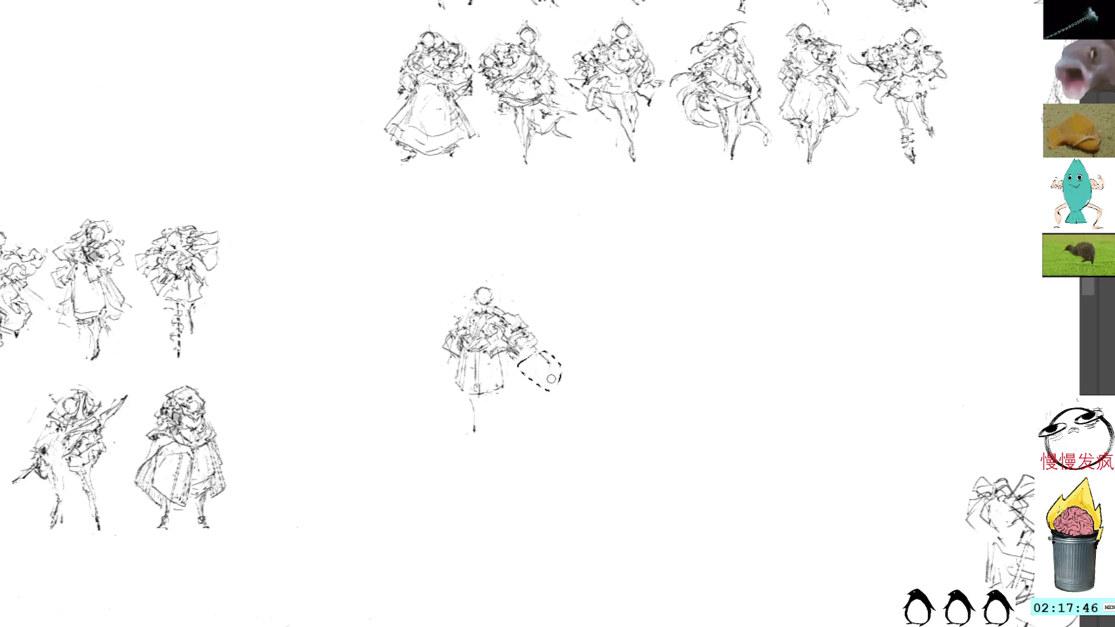
key("ctrl+d")
left_click_drag(508, 357, 498, 361)
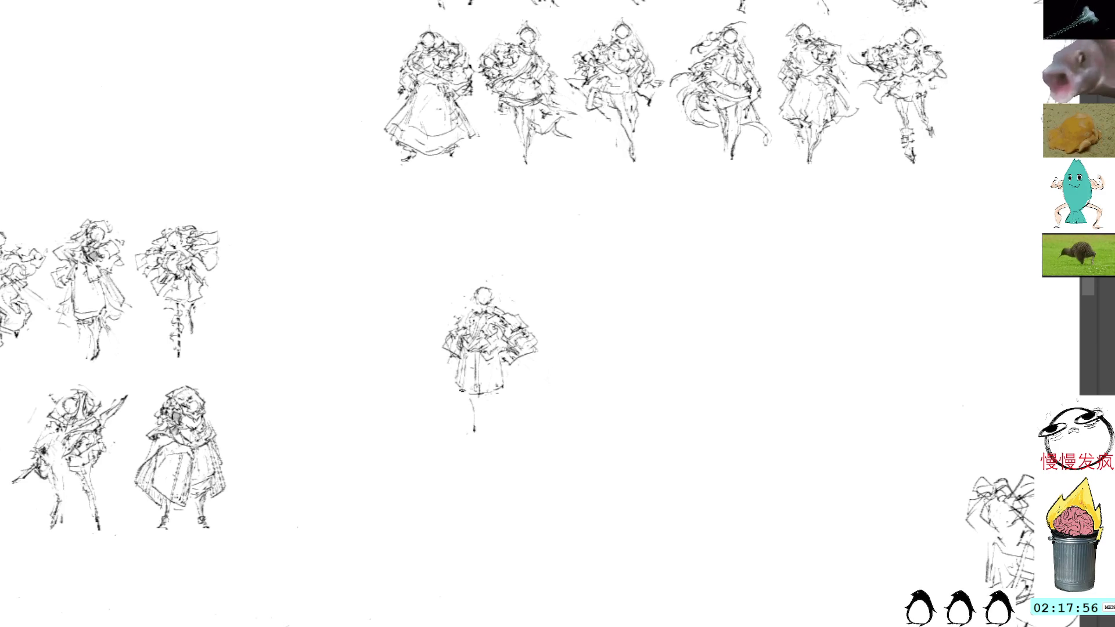
- Sketch and darken both legs below the skirt, plus a small curve on the left shoulder
mouse_move(469, 401)
left_mouse_down()
mouse_move(472, 433)
mouse_move(454, 436)
mouse_move(473, 424)
mouse_move(467, 432)
left_mouse_up()
key("ctrl+z")
key("ctrl+z")
left_click_drag(499, 392, 497, 428)
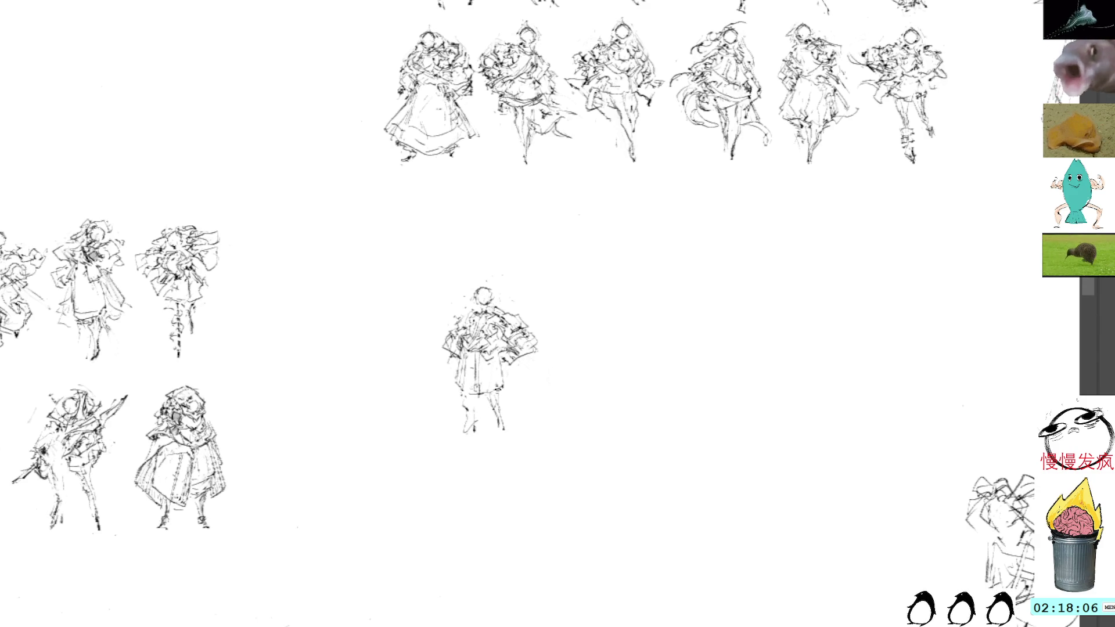
left_click_drag(467, 314, 464, 313)
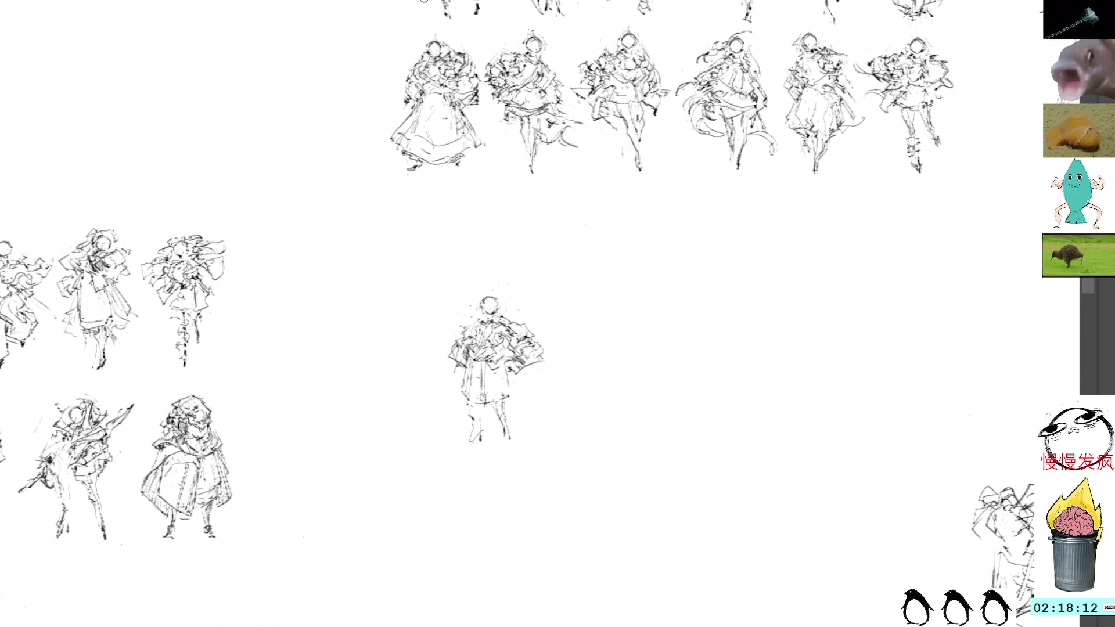
mouse_move(461, 402)
left_mouse_down()
mouse_move(475, 435)
mouse_move(462, 429)
left_mouse_up()
key("ctrl+z")
key("ctrl+z")
key("ctrl+z")
key("ctrl+y")
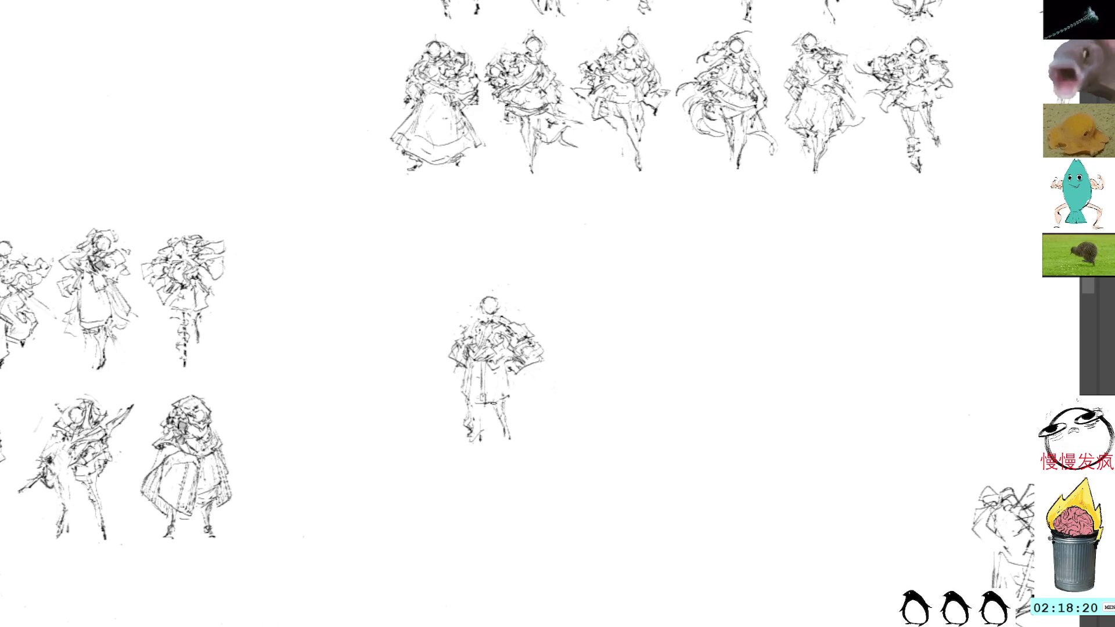
left_click_drag(490, 409, 499, 431)
left_click_drag(494, 428, 508, 437)
left_click_drag(515, 398, 505, 430)
left_click_drag(501, 428, 517, 439)
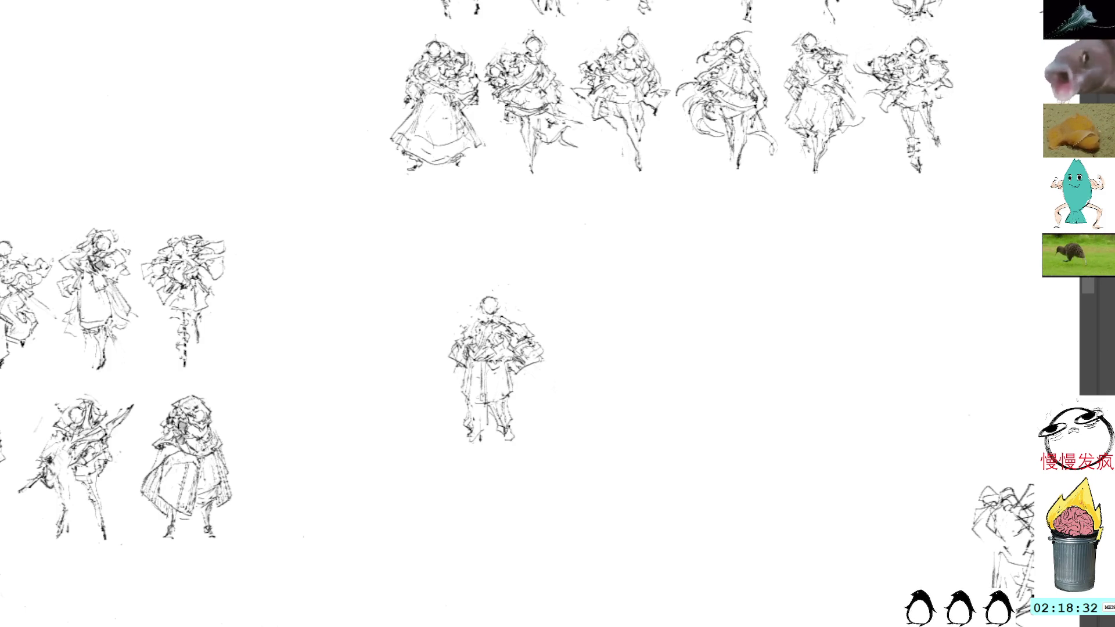
- Add waist marks, define the right foot, and refine the head and right hand
left_click_drag(491, 363, 503, 365)
left_click_drag(500, 370, 508, 424)
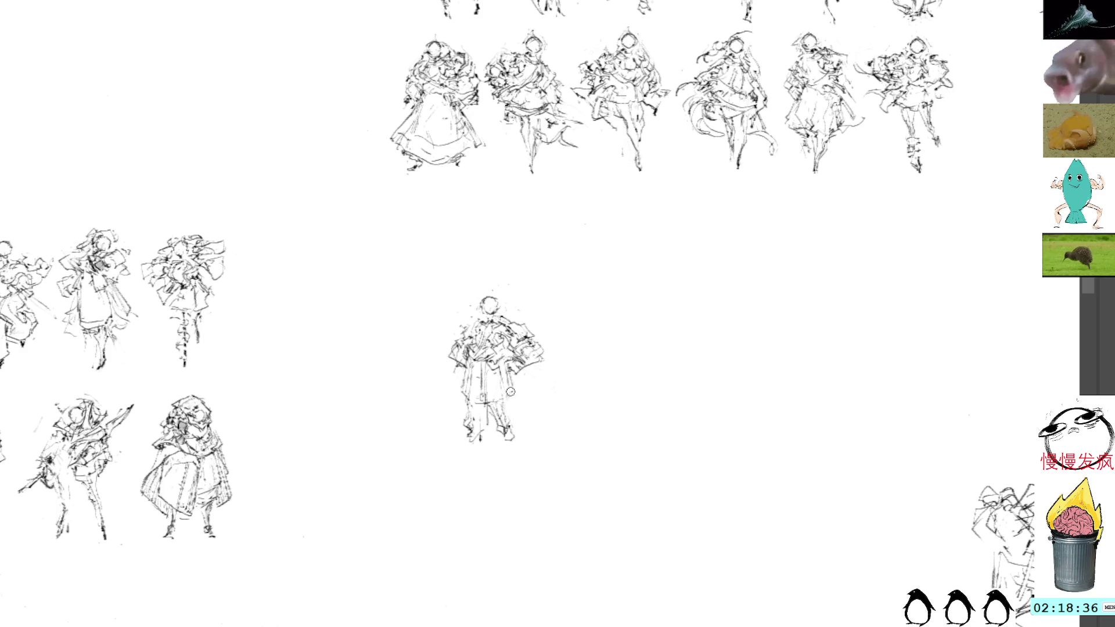
left_click_drag(494, 365, 509, 367)
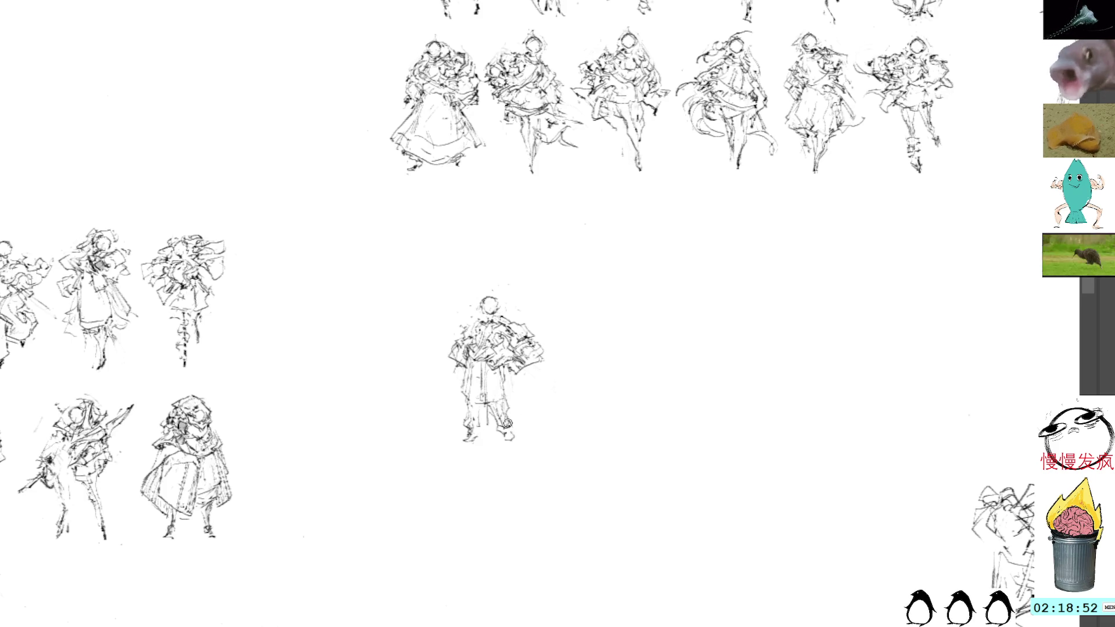
left_click_drag(502, 433, 514, 430)
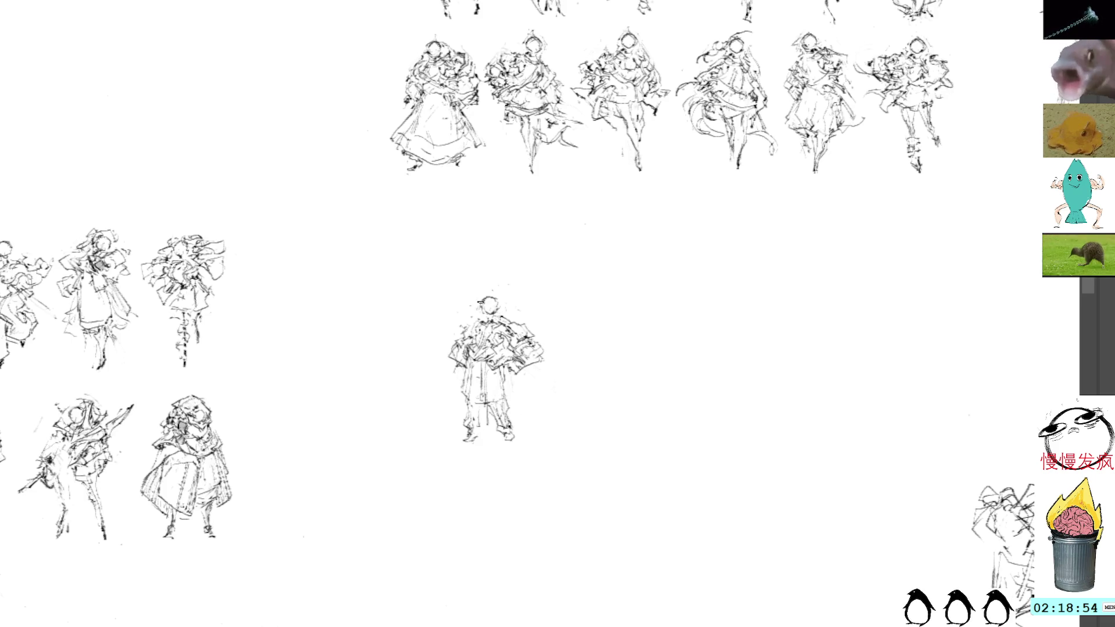
left_click_drag(484, 300, 501, 304)
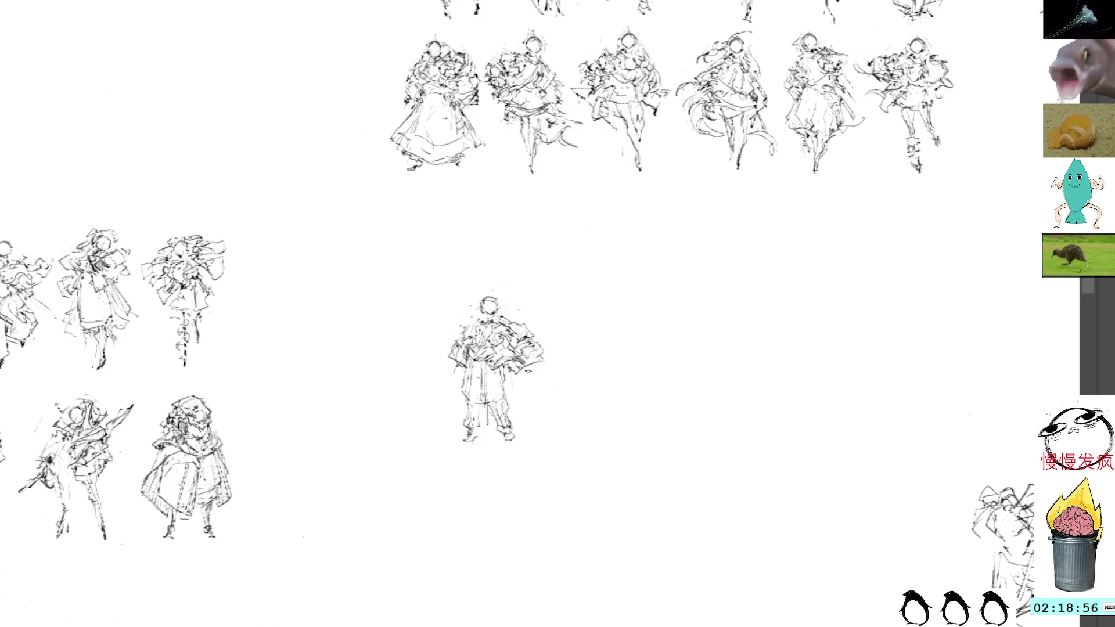
mouse_move(531, 369)
left_mouse_down()
mouse_move(523, 376)
mouse_move(533, 385)
left_mouse_up()
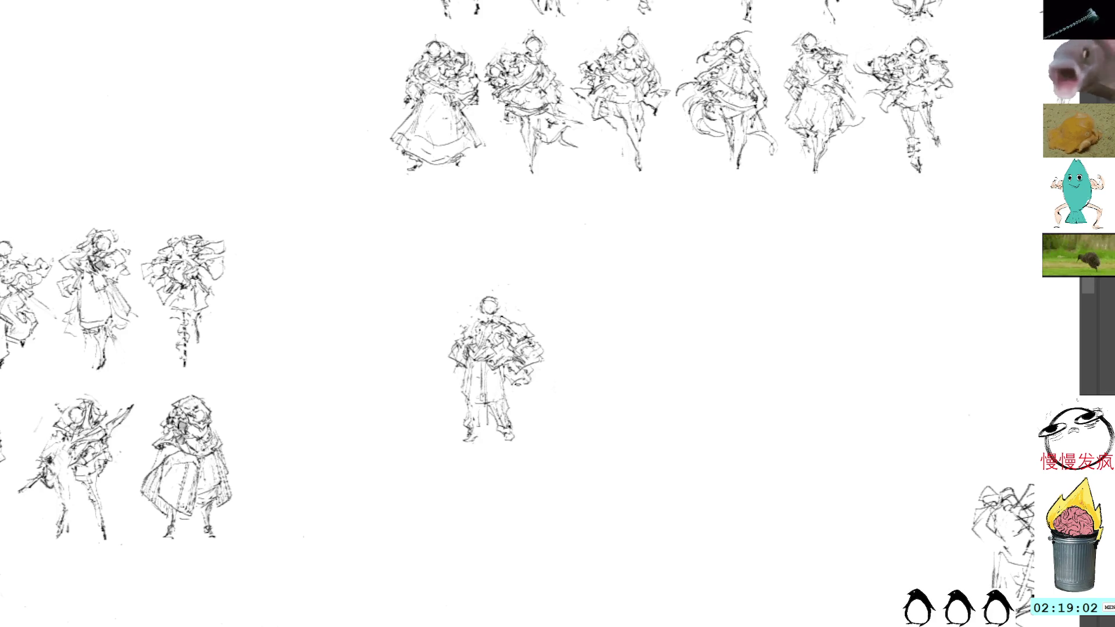
left_click_drag(515, 380, 519, 383)
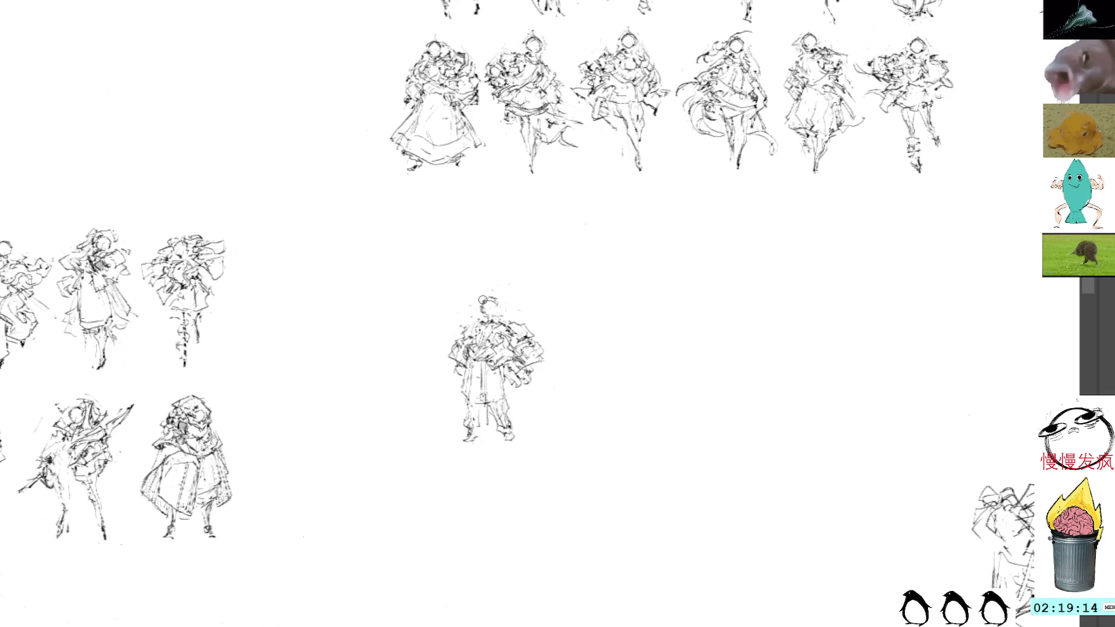
- Select the central figure, shift it left, and stretch it taller downward
mouse_move(493, 275)
left_mouse_down()
mouse_move(576, 329)
mouse_move(494, 277)
left_mouse_up()
key("ctrl+t")
left_click_drag(473, 368, 422, 357)
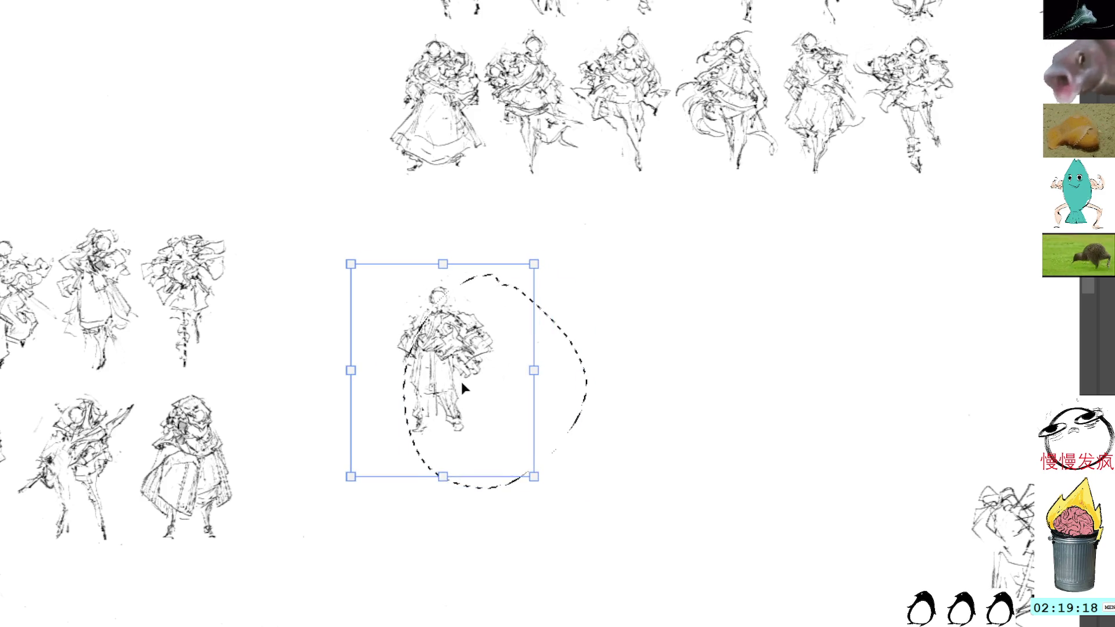
left_click_drag(443, 479, 443, 493)
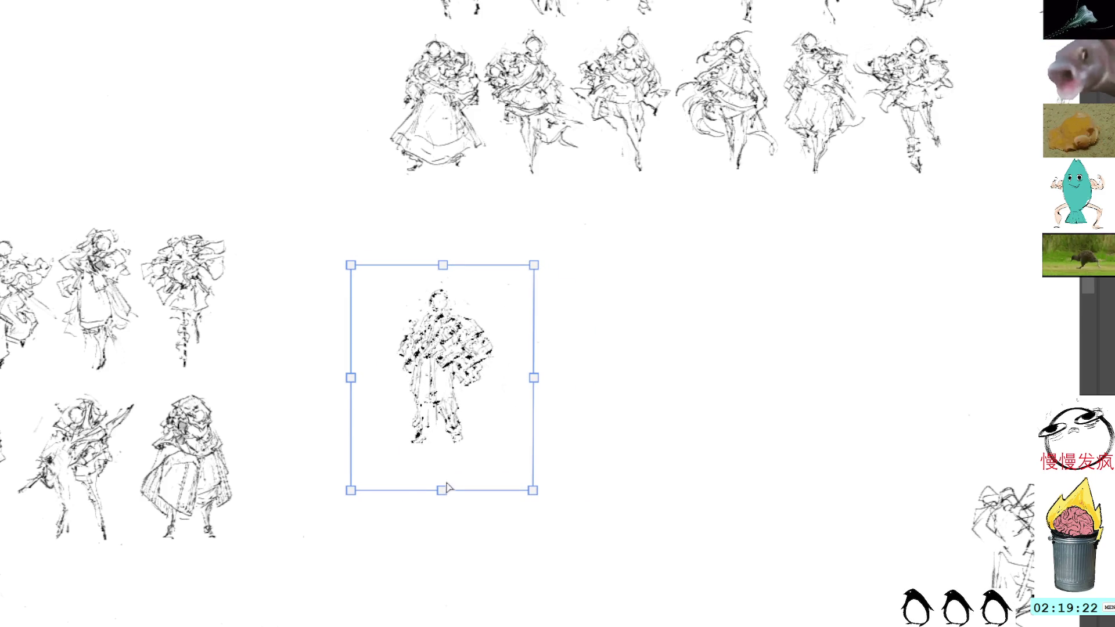
key("Return")
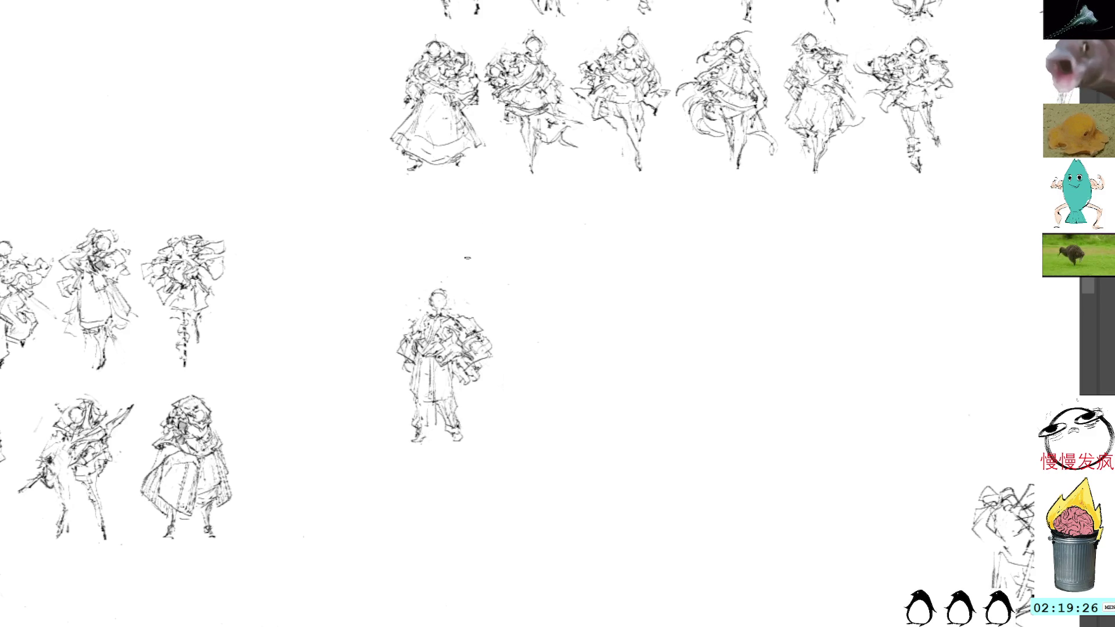
- Move the figure down-left into the lower row and start a stroke on its right side
key("ctrl+t")
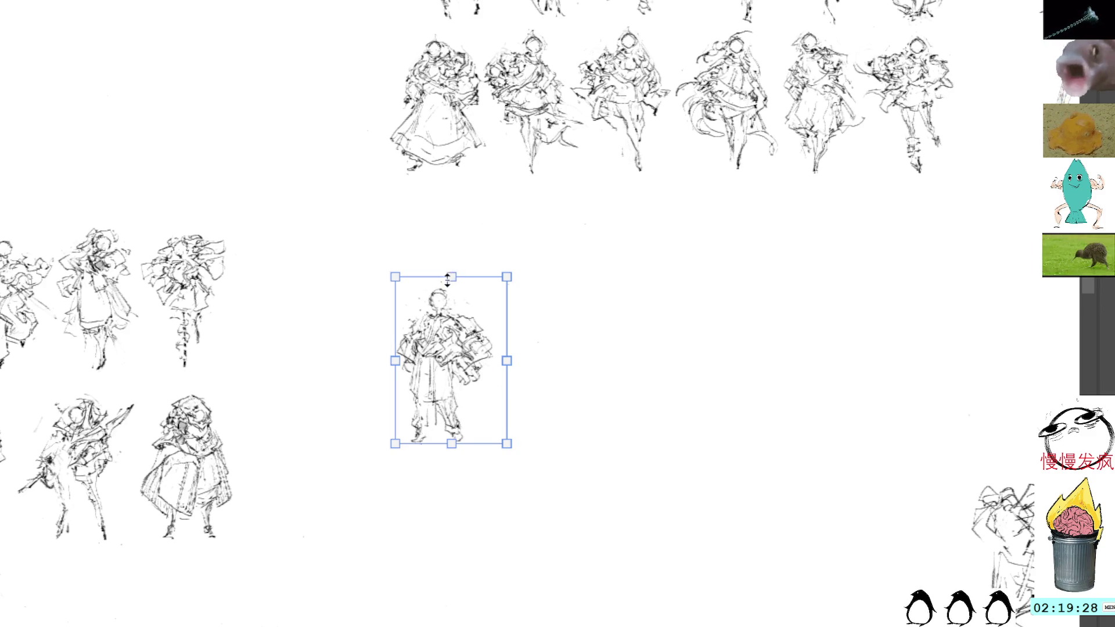
left_click_drag(452, 355, 388, 451)
key("Return")
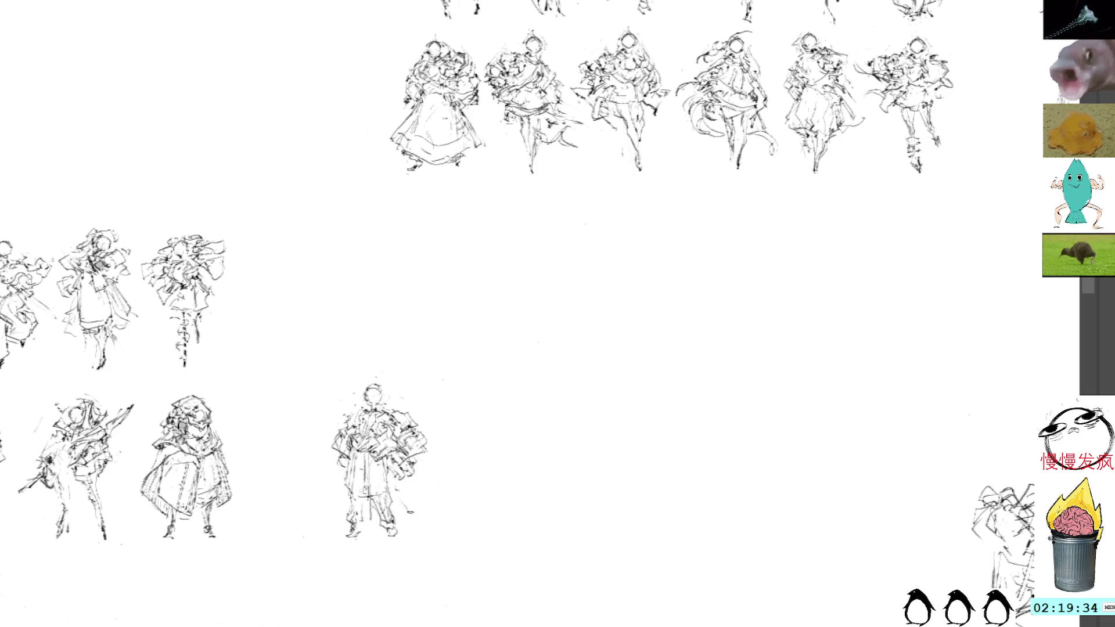
left_click_drag(395, 486, 417, 518)
- Draw strokes down the lower-row figure's right side, replacing the long diagonal one with a shorter stroke
left_click_drag(394, 482, 416, 518)
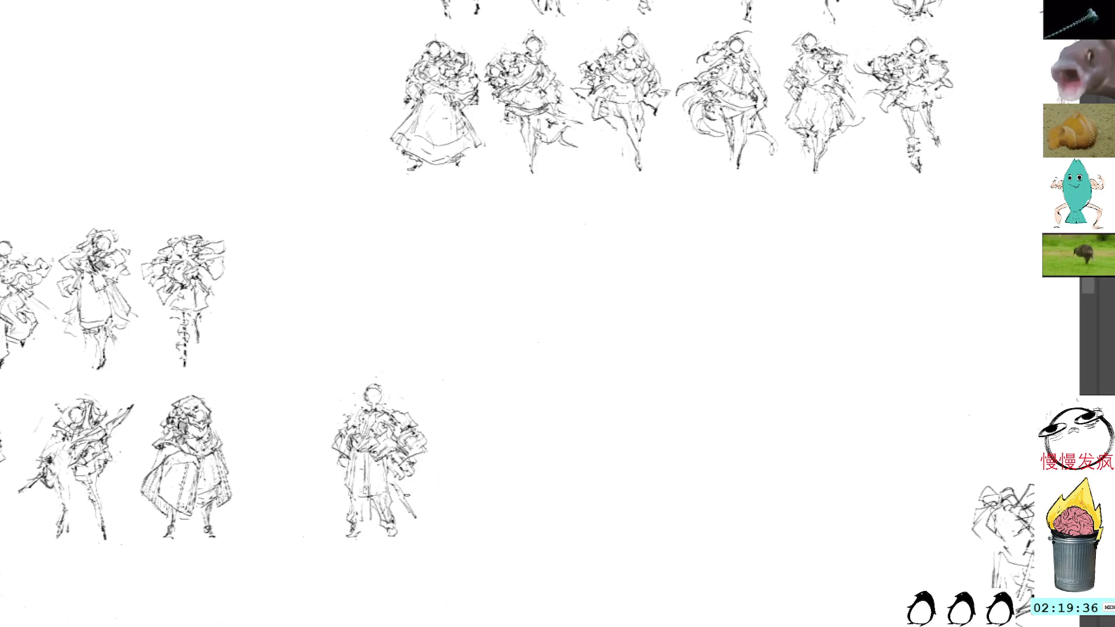
left_click_drag(405, 478, 423, 518)
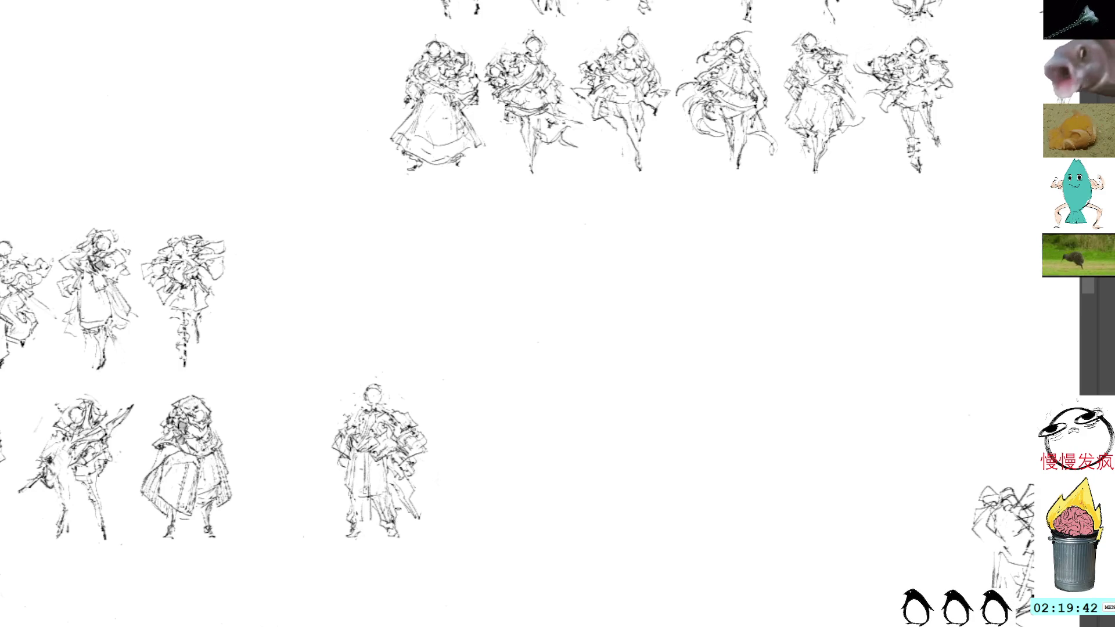
key("ctrl+z")
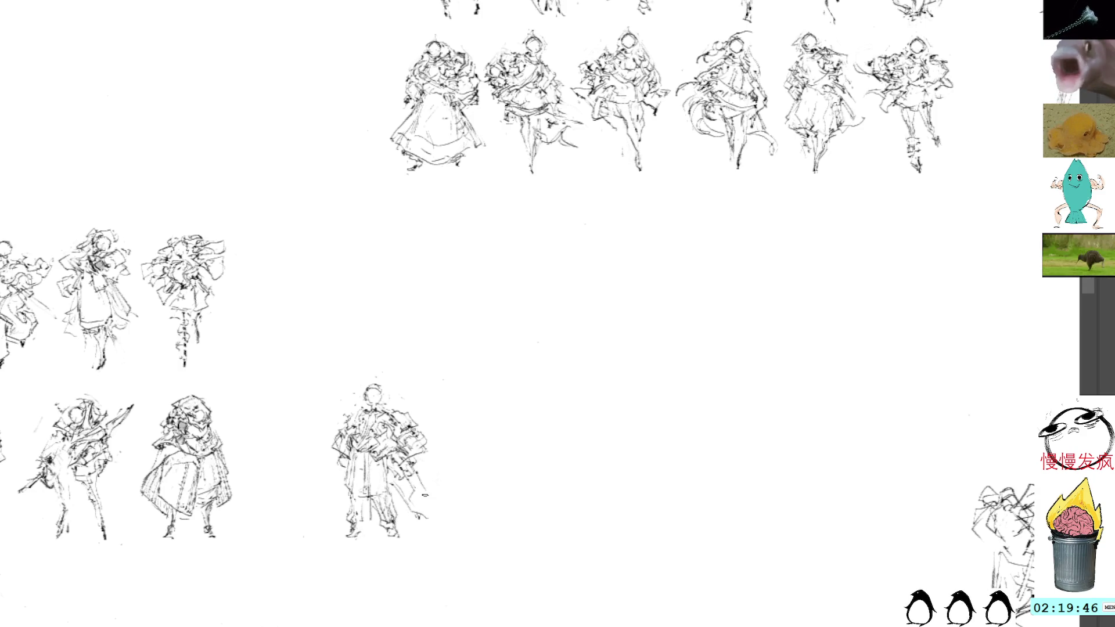
mouse_move(429, 485)
left_mouse_down()
mouse_move(419, 501)
mouse_move(438, 522)
left_mouse_up()
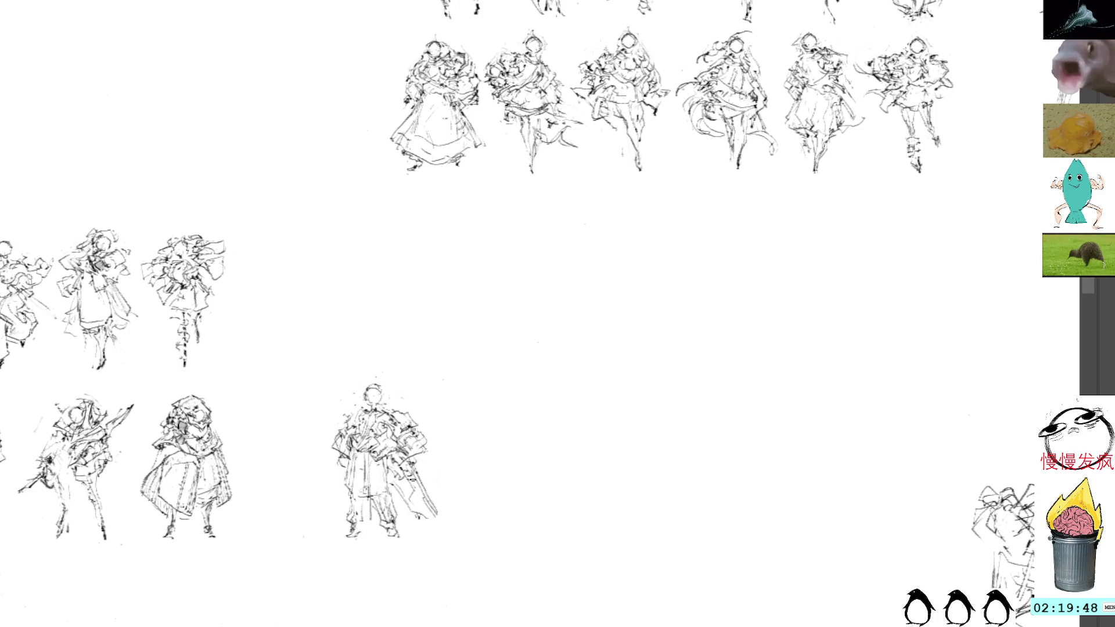
key("ctrl+z")
mouse_move(415, 467)
left_mouse_down()
mouse_move(431, 491)
mouse_move(421, 505)
mouse_move(433, 502)
mouse_move(426, 482)
left_mouse_up()
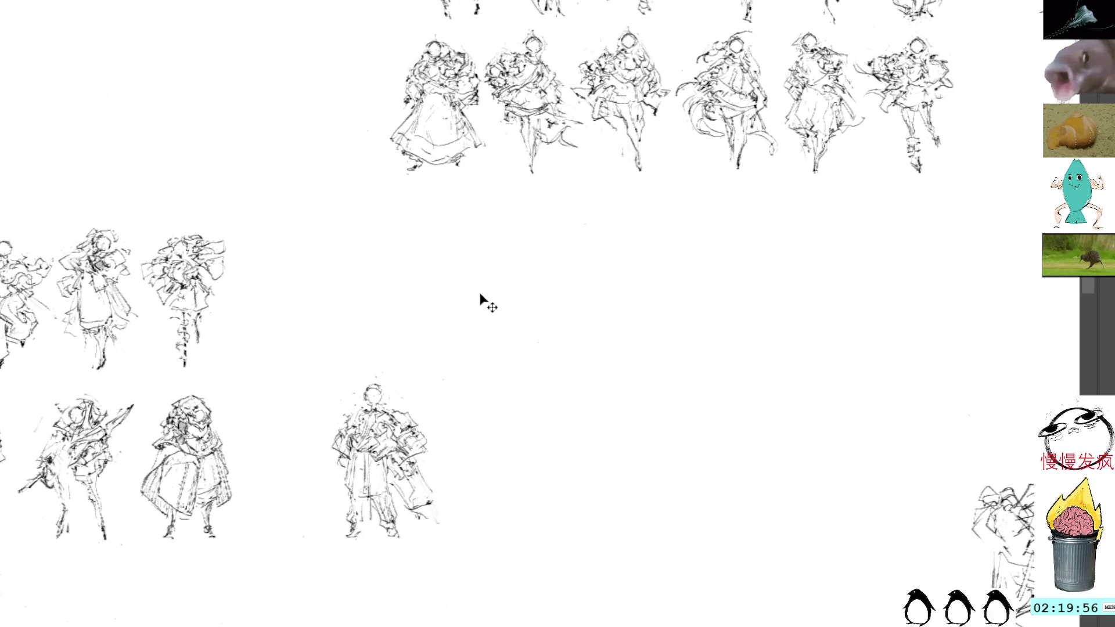
- Scale the lower-row figure up slightly by its top handle
key("ctrl+t")
mouse_move(385, 376)
left_mouse_down()
mouse_move(386, 363)
mouse_move(386, 375)
left_mouse_up()
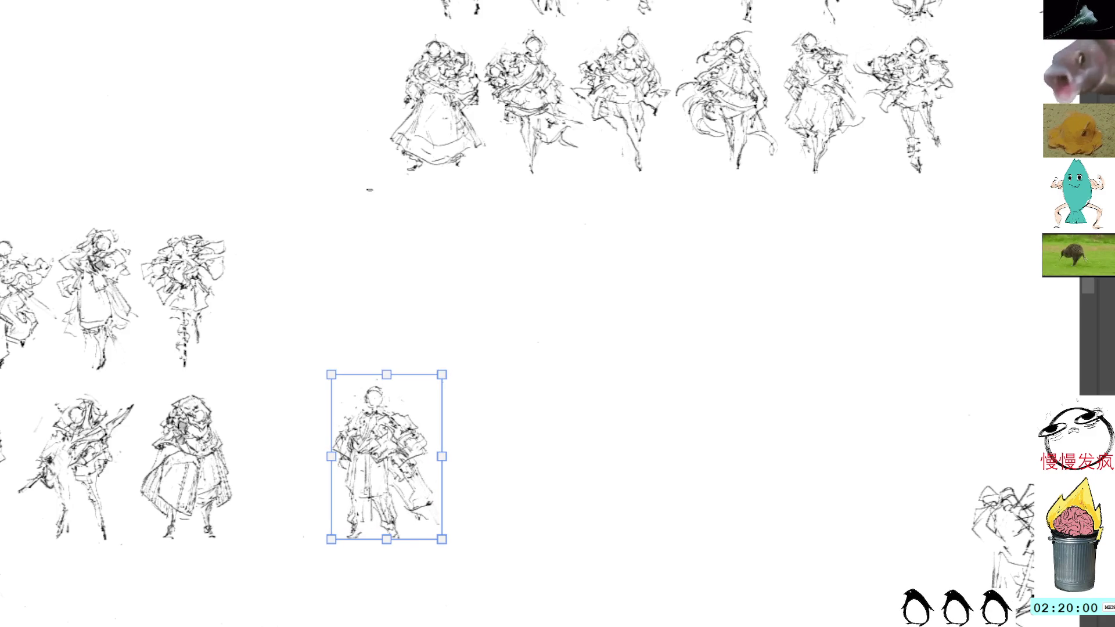
key("Return")
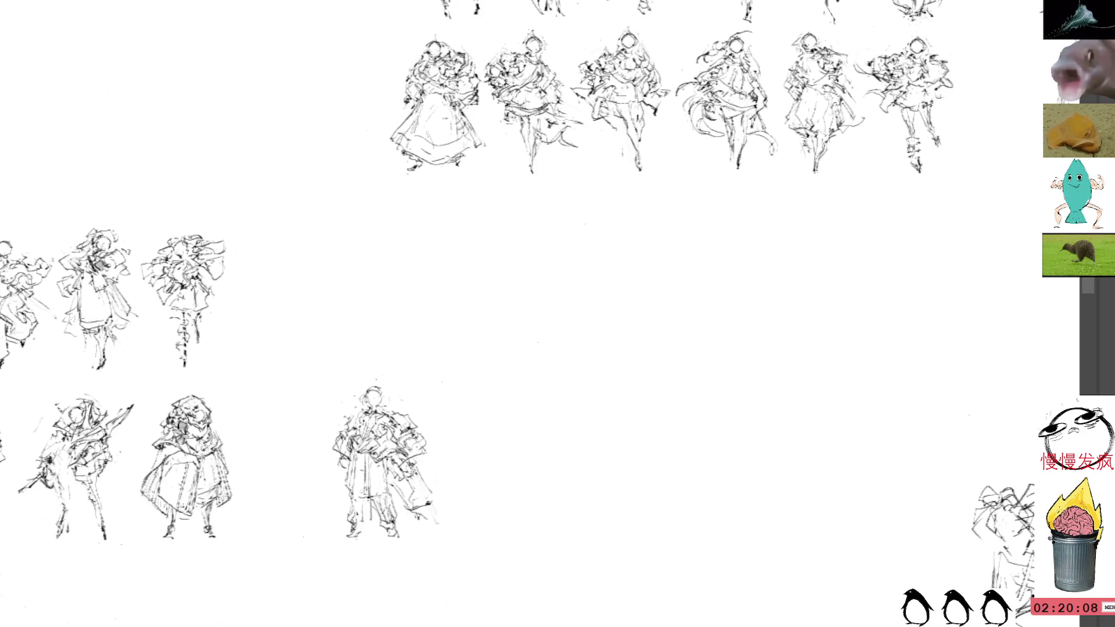
- Paste another figure sketch and set it down-left in the open mid-page space
left_click_drag(679, 318, 585, 312)
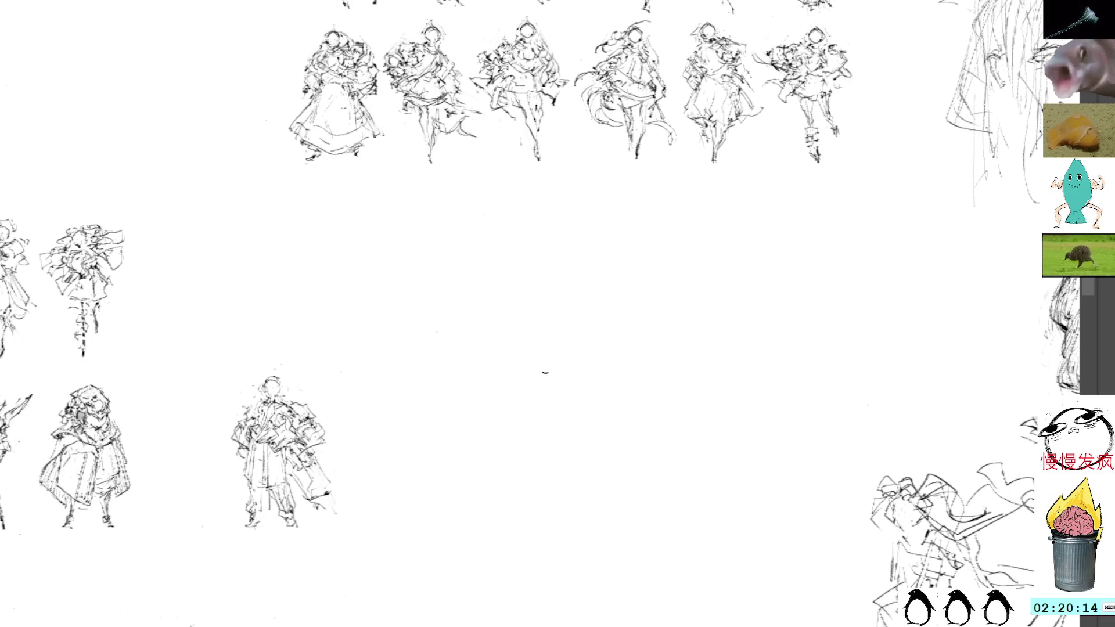
key("ctrl+v")
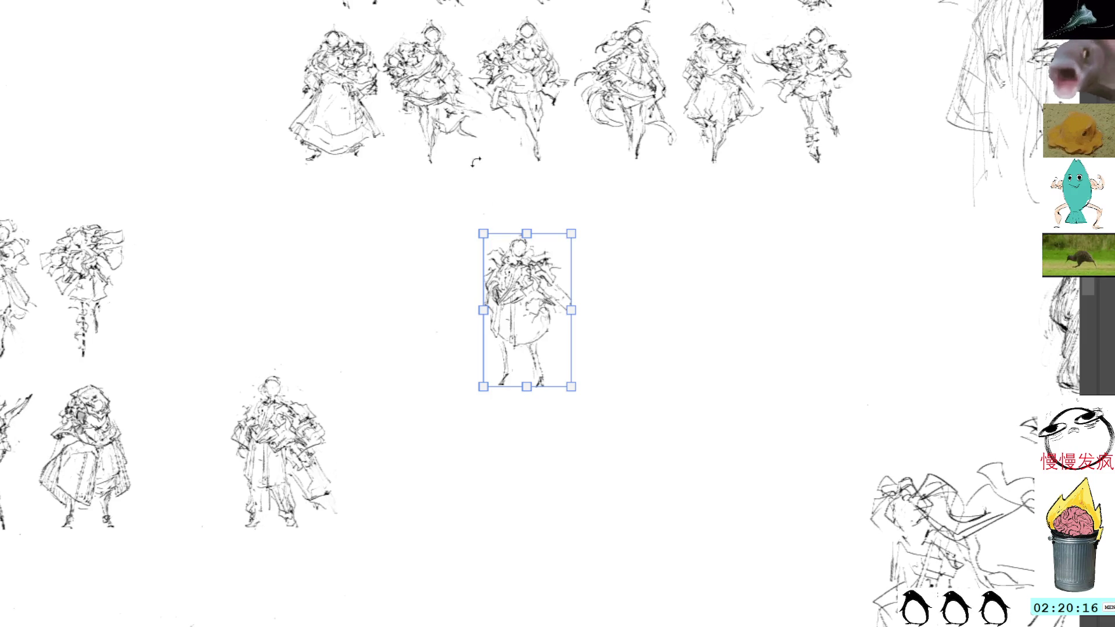
left_click_drag(518, 291, 488, 345)
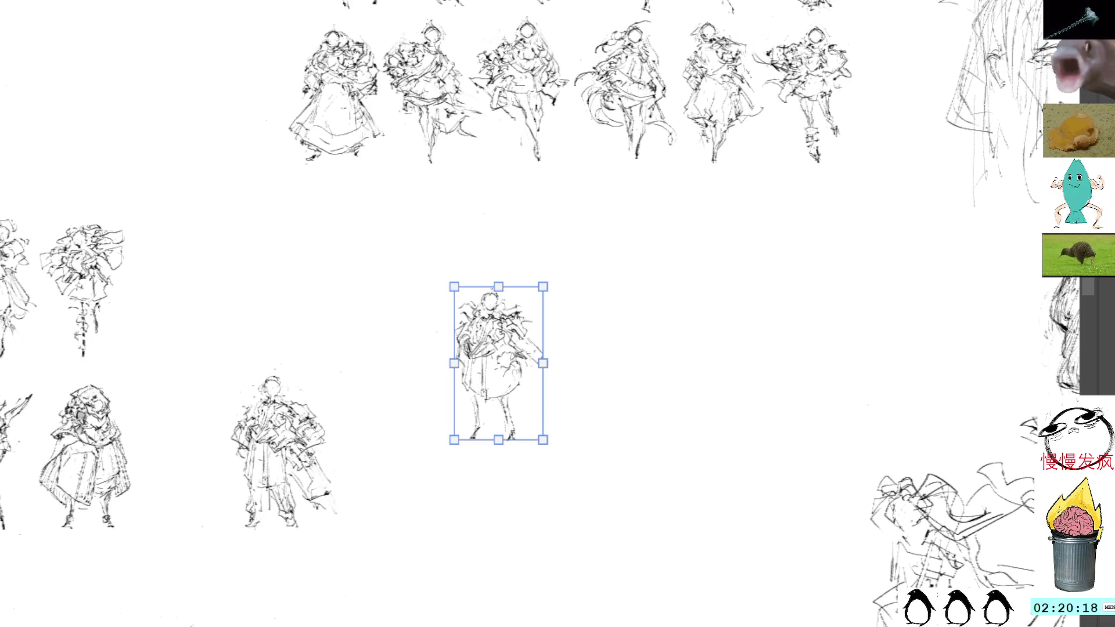
key("Return")
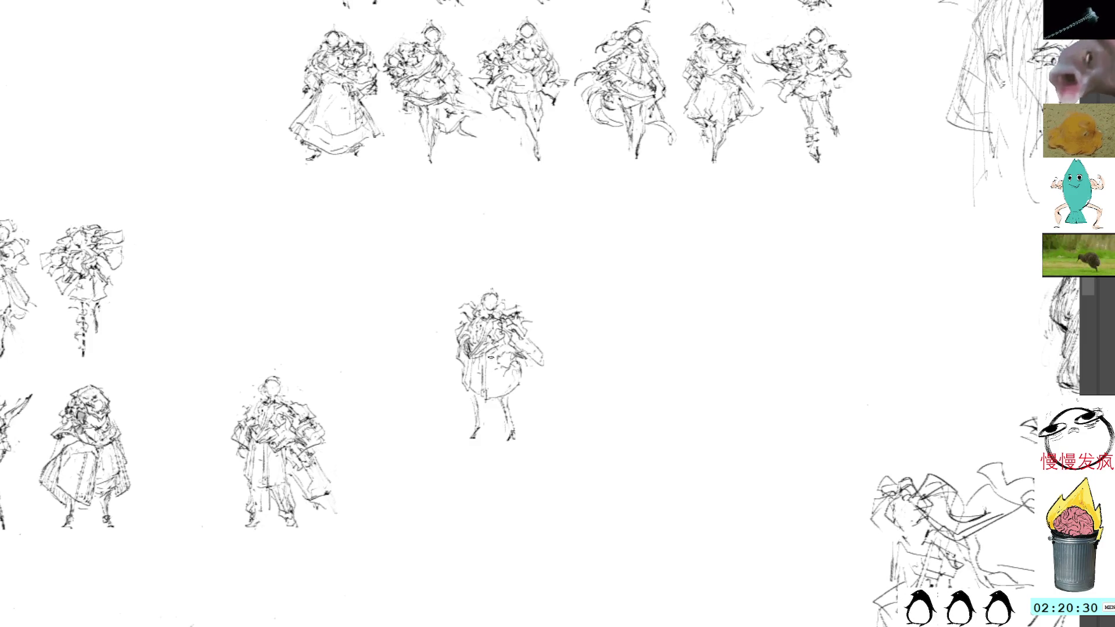
mouse_move(482, 361)
left_mouse_down()
mouse_move(496, 378)
mouse_move(520, 362)
left_mouse_up()
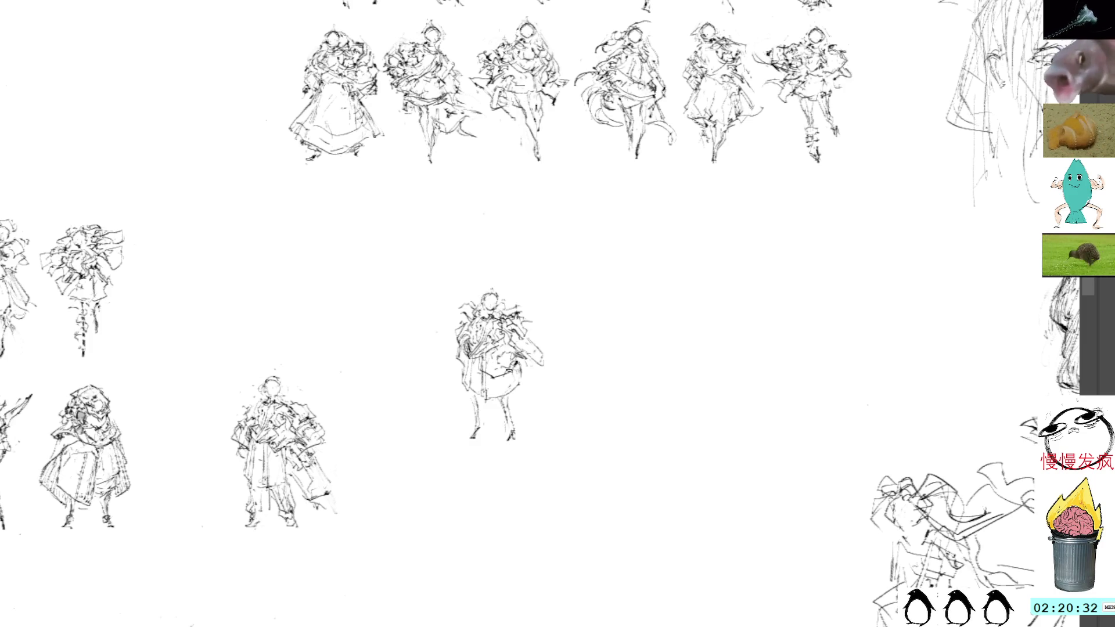
- Redraw the skirt strokes and sketch a thin sword extending from the figure's hand
key("ctrl+z")
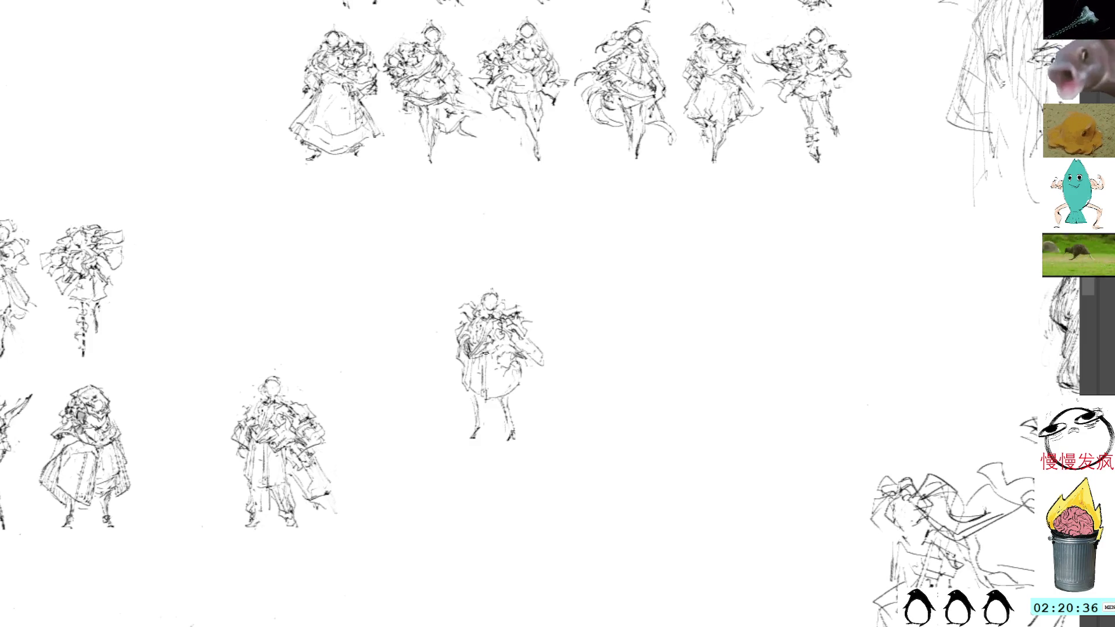
left_click_drag(498, 368, 520, 347)
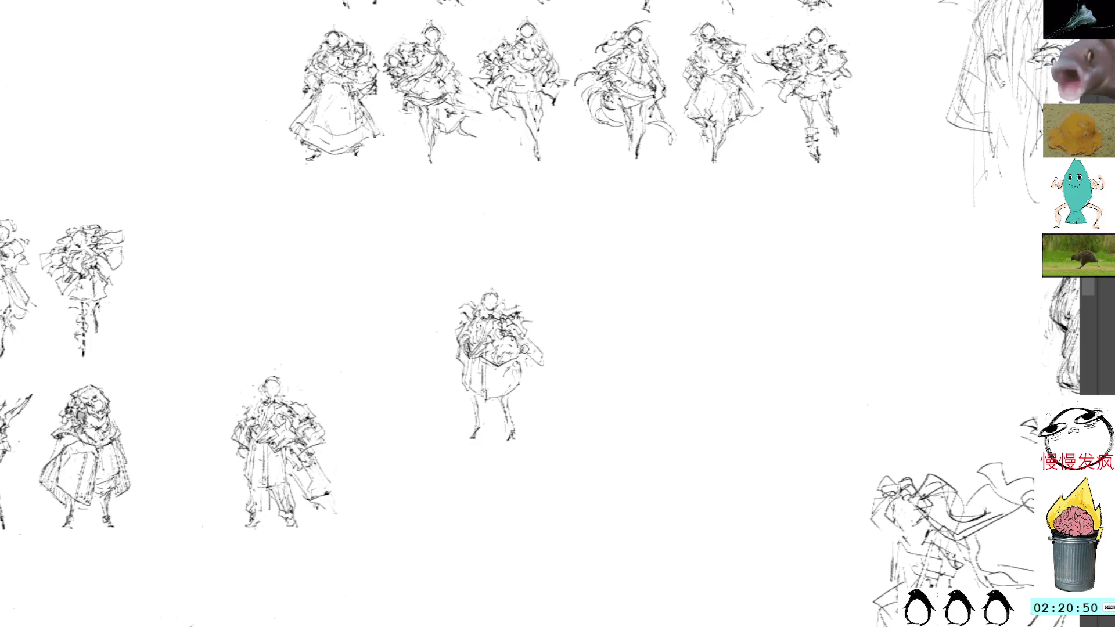
mouse_move(534, 341)
left_mouse_down()
mouse_move(551, 356)
mouse_move(537, 367)
mouse_move(548, 372)
mouse_move(533, 343)
left_mouse_up()
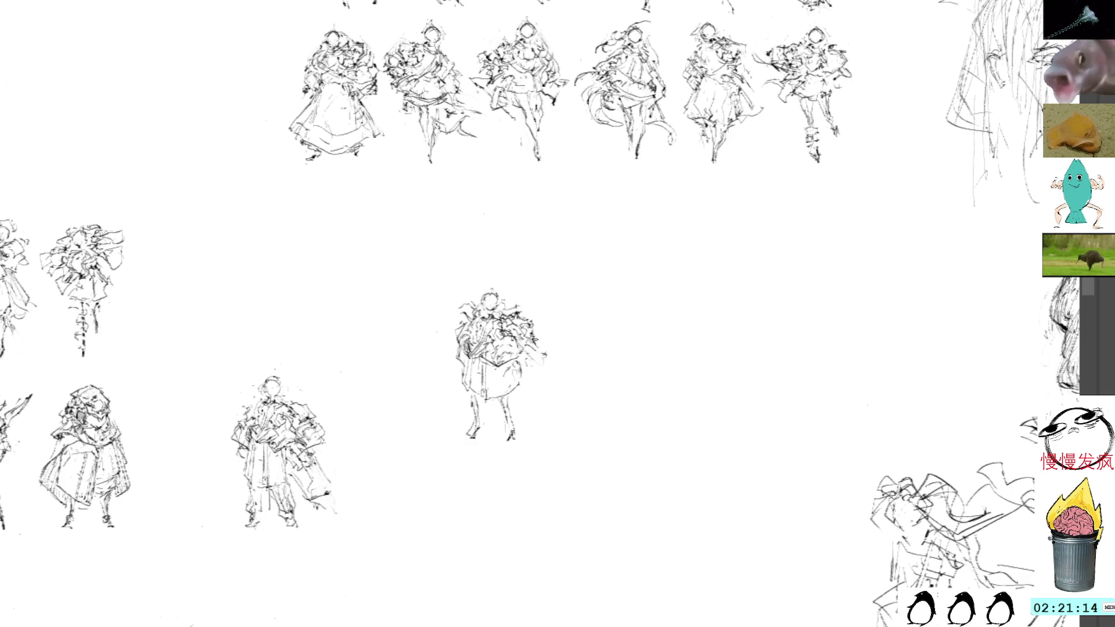
mouse_move(545, 352)
left_mouse_down()
mouse_move(536, 368)
mouse_move(561, 432)
mouse_move(531, 386)
left_mouse_up()
key("ctrl+z")
mouse_move(538, 367)
left_mouse_down()
mouse_move(566, 432)
mouse_move(530, 385)
mouse_move(517, 392)
mouse_move(516, 382)
mouse_move(563, 430)
left_mouse_up()
left_click_drag(528, 374, 567, 431)
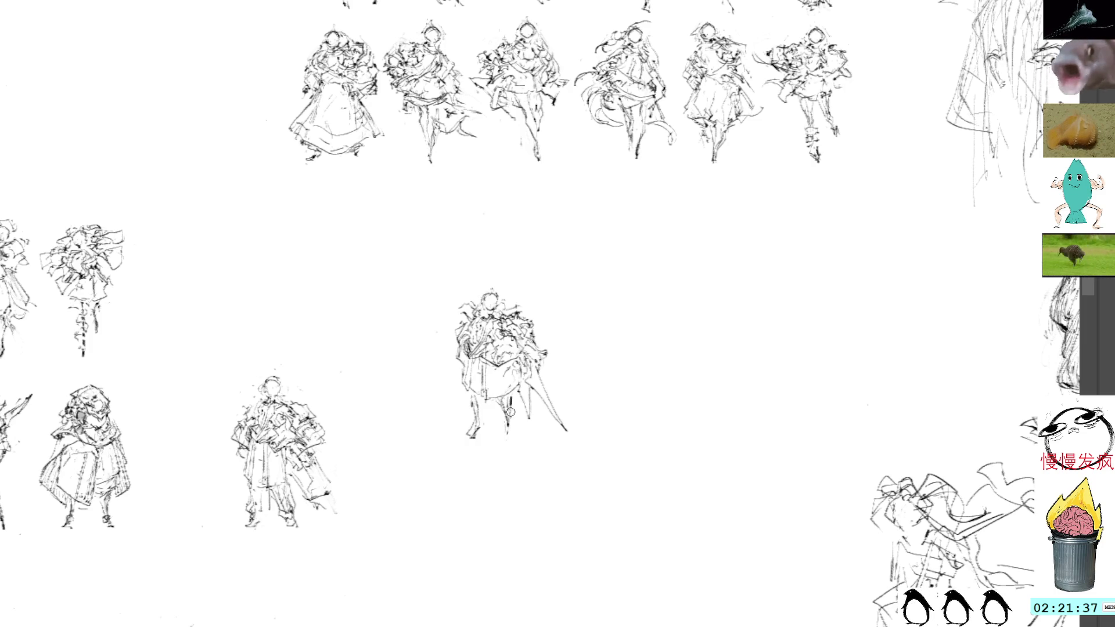
- Lengthen both legs, rework the waist strokes, and doodle a small loop on blank page
mouse_move(512, 432)
left_mouse_down()
mouse_move(511, 443)
mouse_move(467, 444)
mouse_move(469, 472)
left_mouse_up()
key("ctrl+z")
key("ctrl+z")
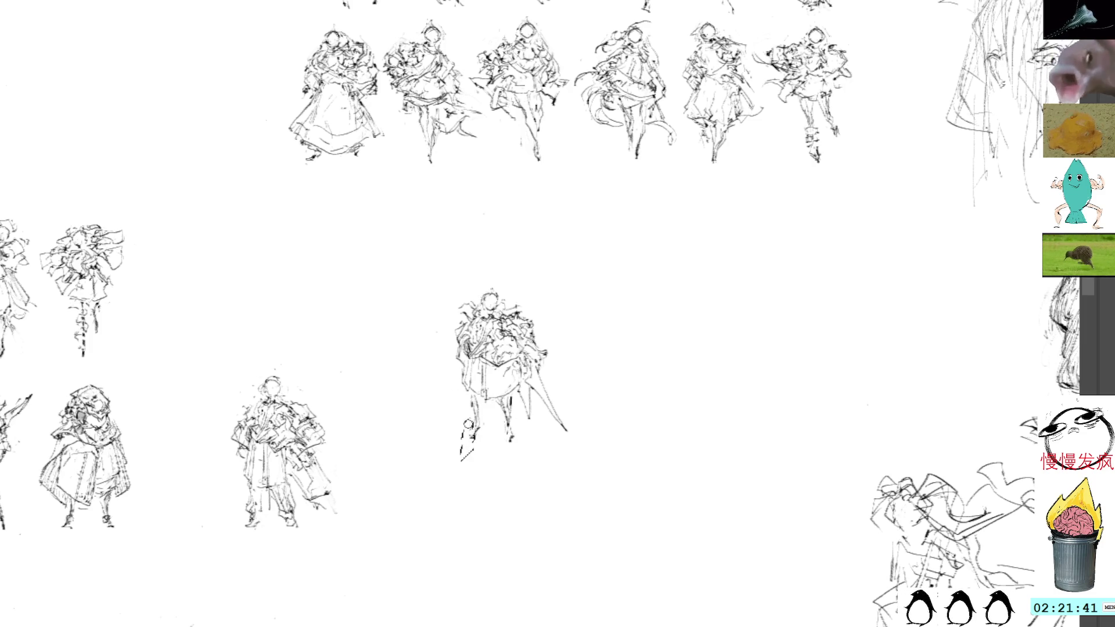
key("ctrl+z")
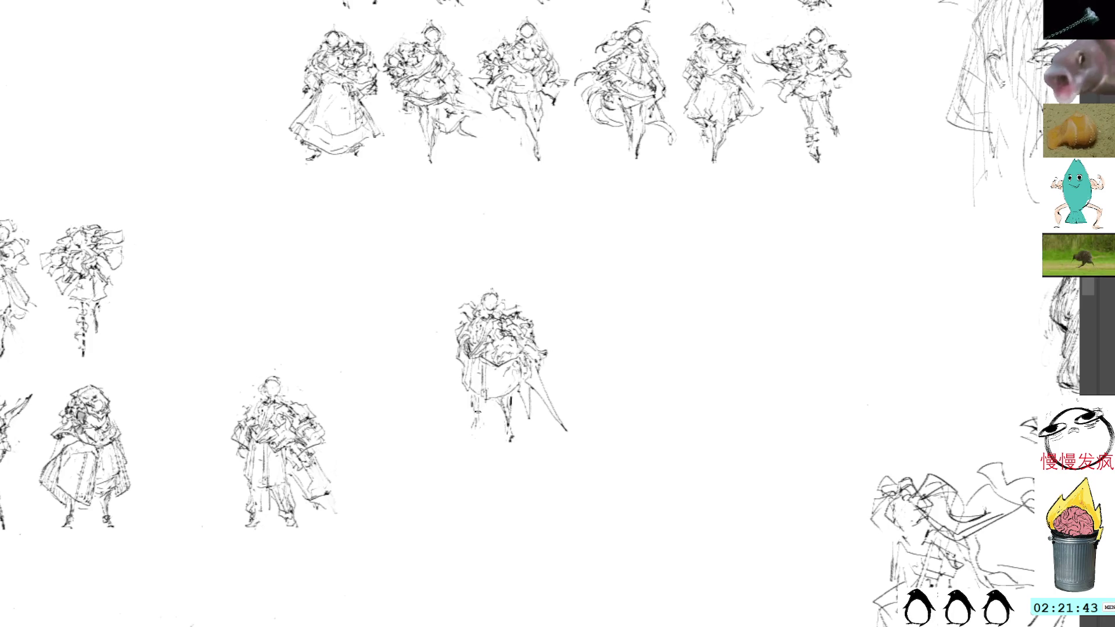
mouse_move(473, 419)
left_mouse_down()
mouse_move(469, 440)
mouse_move(507, 449)
left_mouse_up()
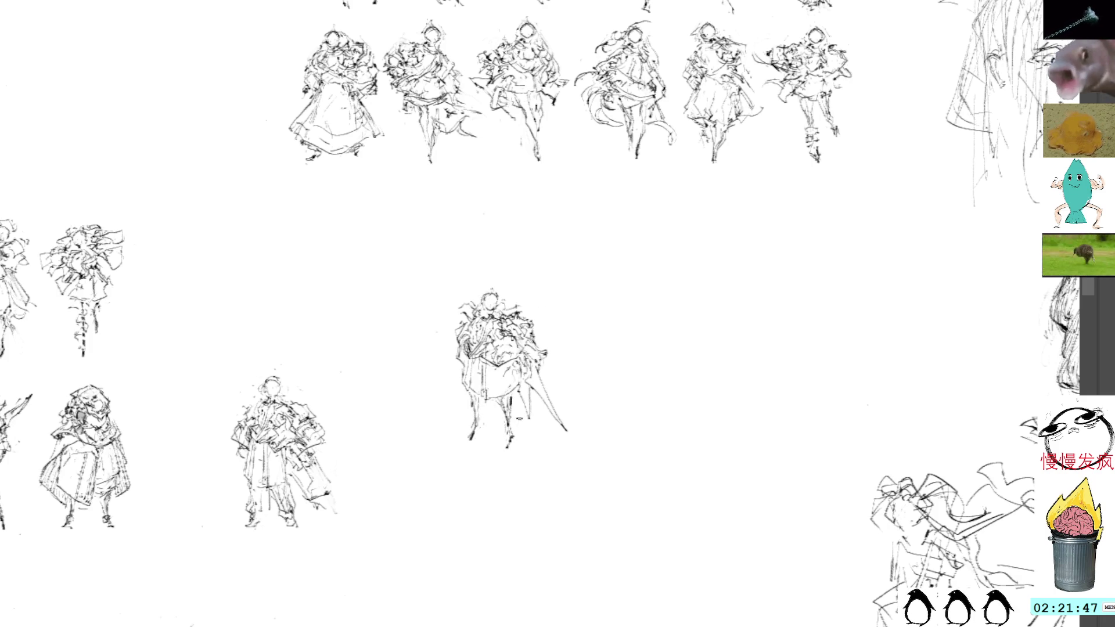
left_click_drag(557, 354, 600, 382)
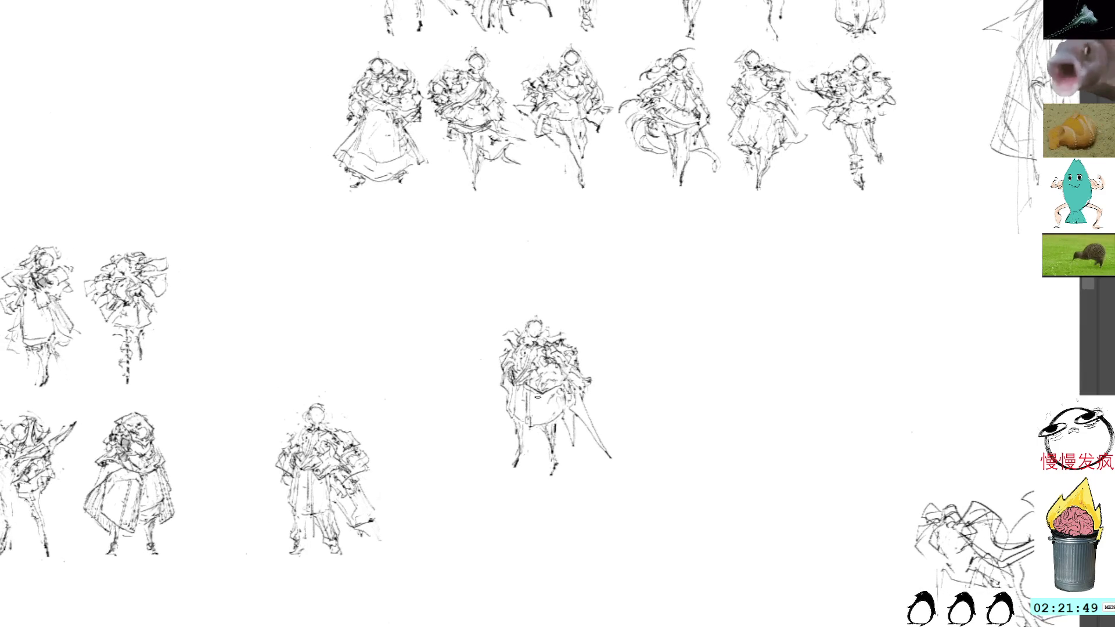
mouse_move(535, 394)
left_mouse_down()
mouse_move(552, 413)
mouse_move(563, 399)
left_mouse_up()
mouse_move(681, 312)
left_mouse_down()
mouse_move(723, 306)
mouse_move(719, 321)
left_mouse_up()
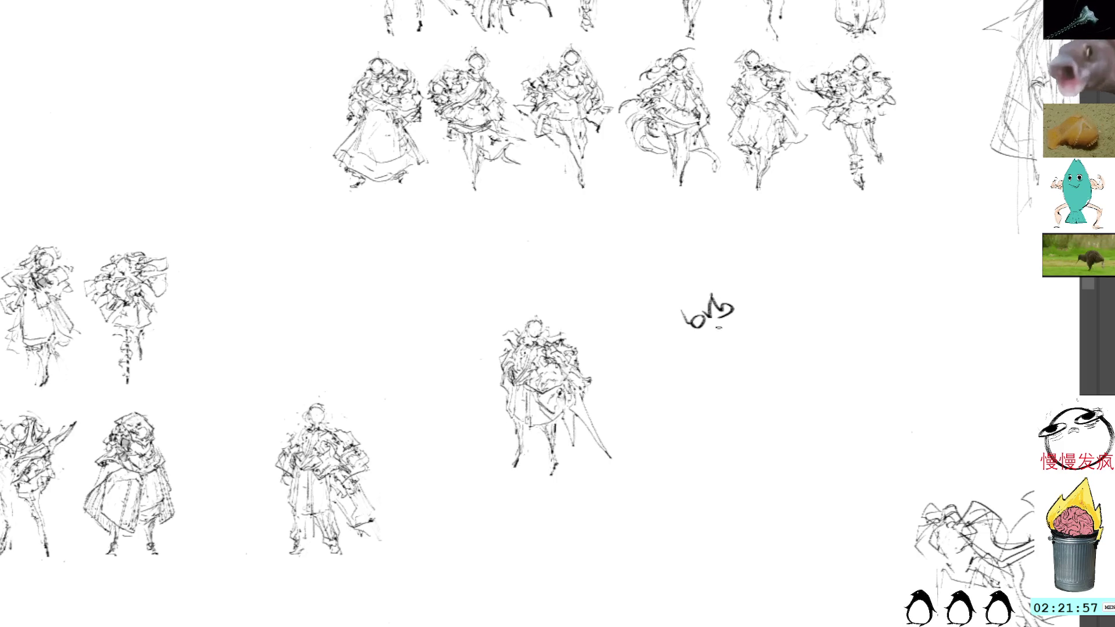
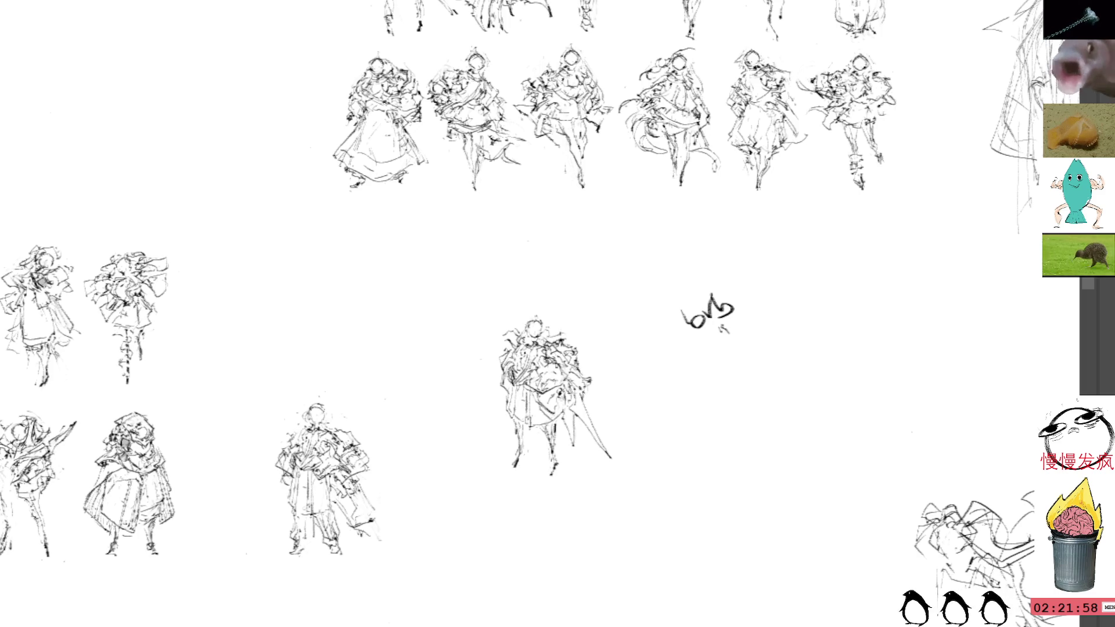
- Lasso and delete the small scribble right of the central figure, then deselect
left_click_drag(709, 269, 705, 269)
key("Delete")
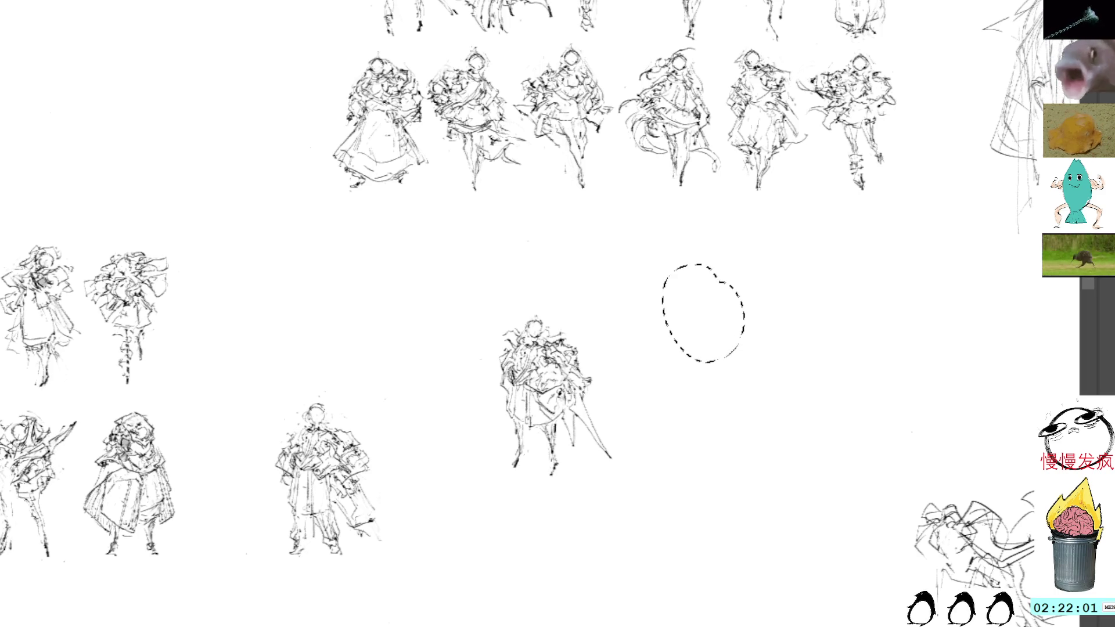
key("ctrl+d")
left_click_drag(587, 303, 602, 254)
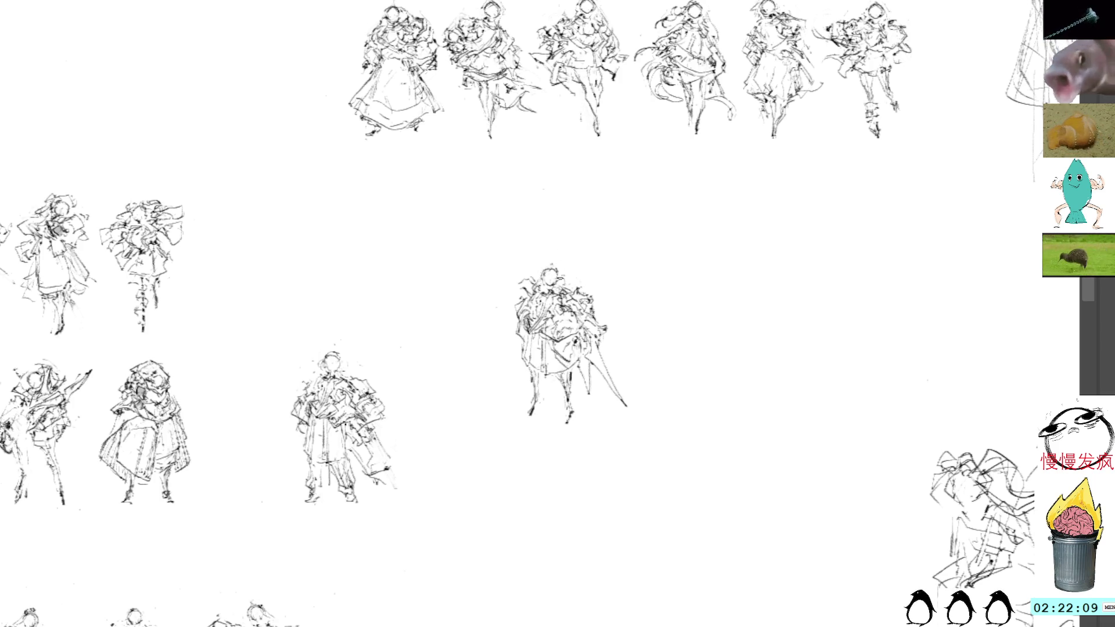
- Brush short ink strokes along the central figure's left side and a tiny mark under the top figure's foot
left_click_drag(538, 282, 523, 295)
key("ctrl+z")
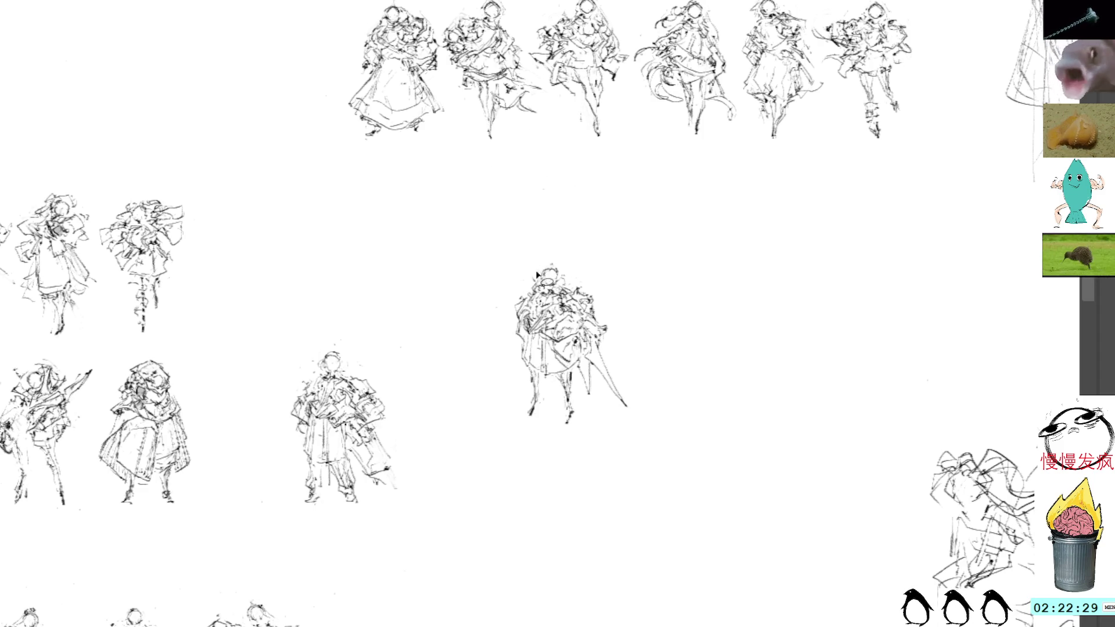
key("l")
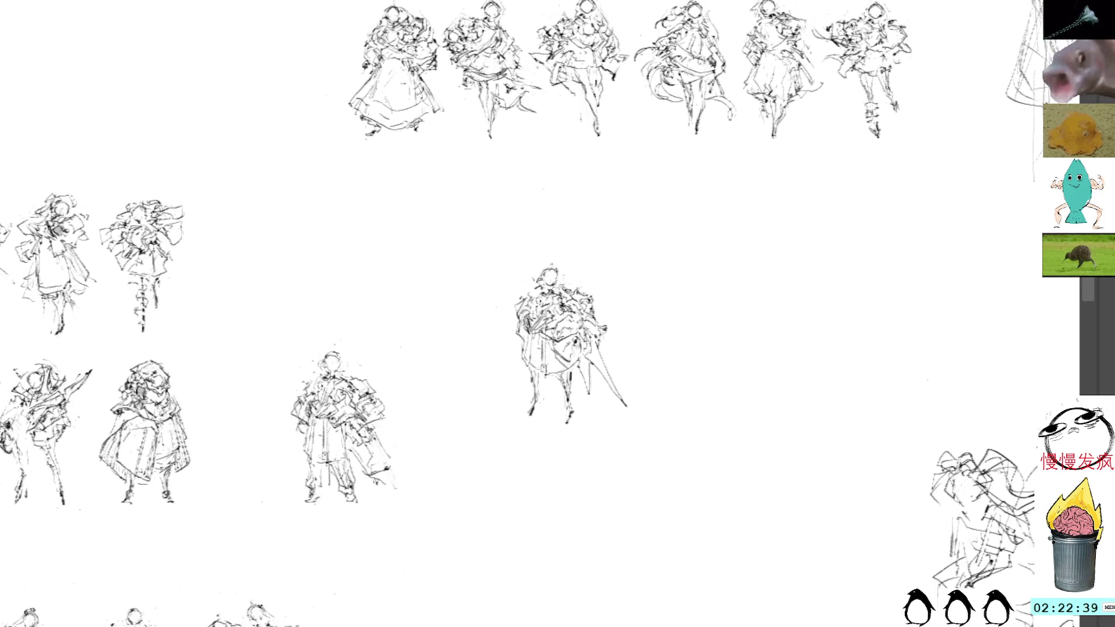
mouse_move(525, 304)
left_mouse_down()
mouse_move(510, 330)
mouse_move(519, 363)
mouse_move(549, 366)
mouse_move(530, 372)
left_mouse_up()
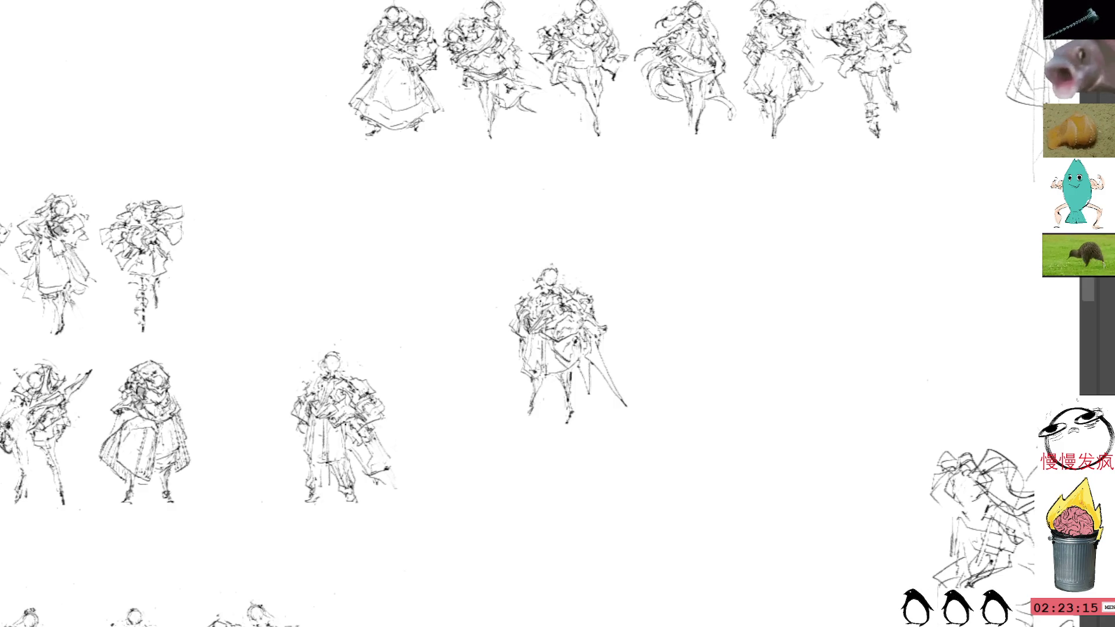
left_click_drag(379, 138, 386, 138)
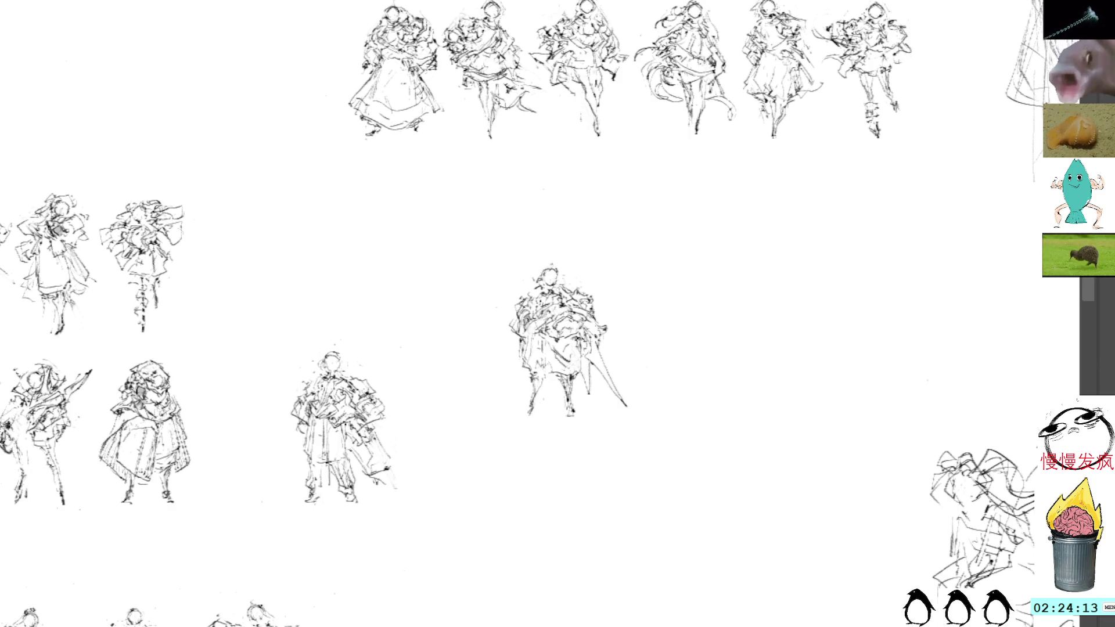
- Draw a sword blade stroke, flip it horizontally, and angle it up behind the figure's left shoulder
mouse_move(579, 273)
left_mouse_down()
mouse_move(592, 291)
mouse_move(576, 308)
mouse_move(586, 331)
mouse_move(581, 407)
left_mouse_up()
key("ctrl+t")
mouse_move(690, 418)
left_mouse_down()
mouse_move(697, 406)
mouse_move(685, 441)
left_mouse_up()
left_click_drag(640, 393, 474, 356)
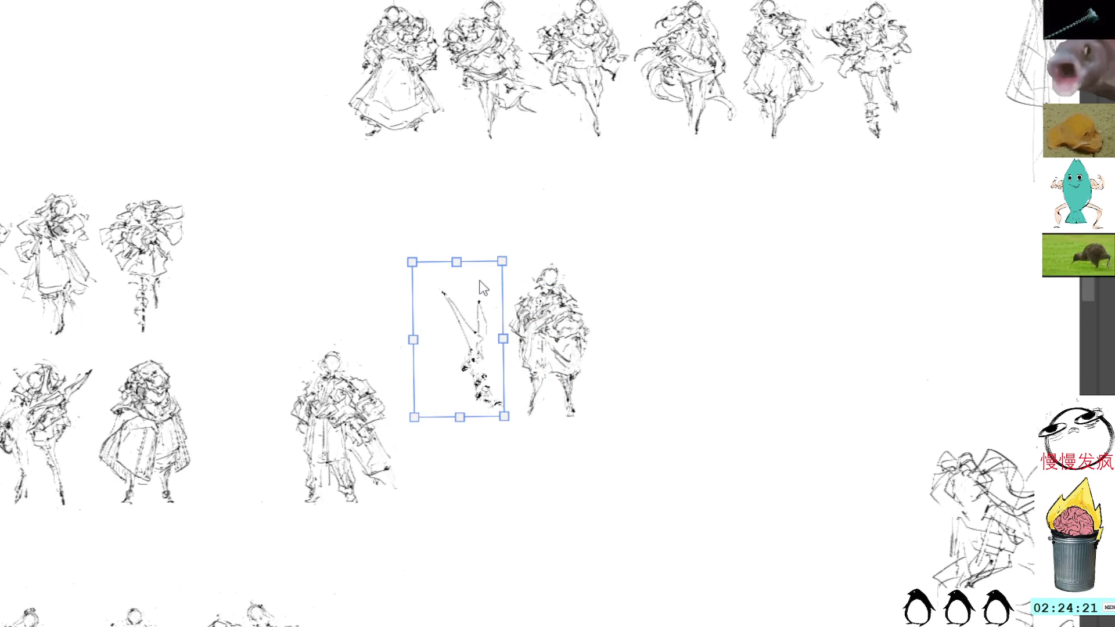
key("h")
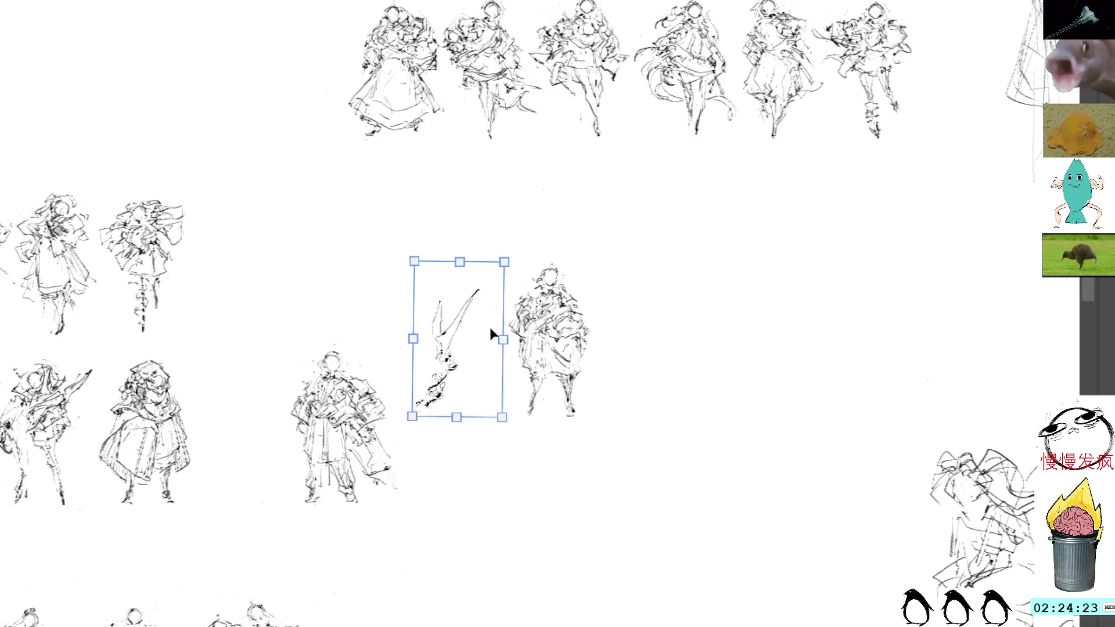
mouse_move(459, 348)
left_mouse_down()
mouse_move(608, 347)
mouse_move(611, 360)
mouse_move(608, 332)
mouse_move(494, 336)
left_mouse_up()
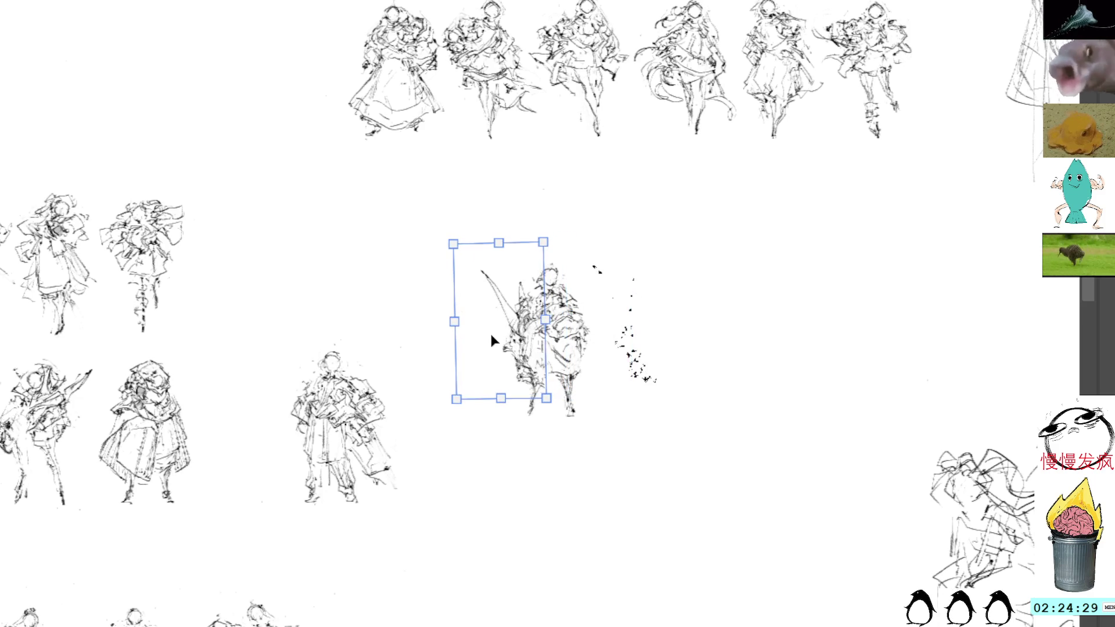
mouse_move(590, 249)
left_mouse_down()
mouse_move(627, 306)
mouse_move(597, 293)
left_mouse_up()
left_click_drag(538, 341, 530, 321)
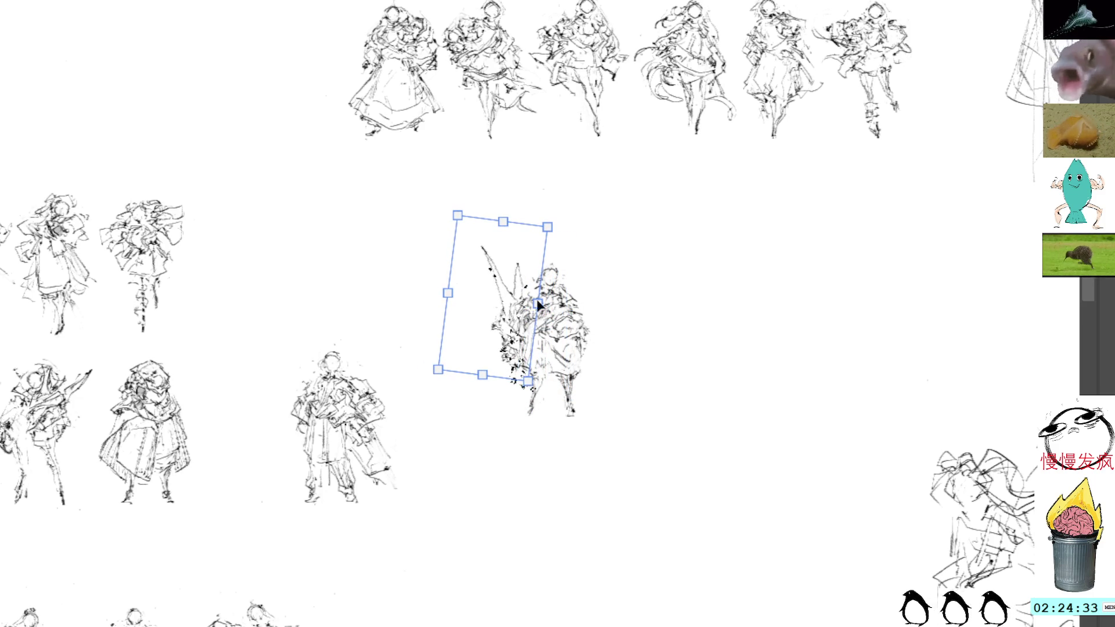
key("Return")
- Move the whole sword-bearing figure left toward the other sketches
key("l")
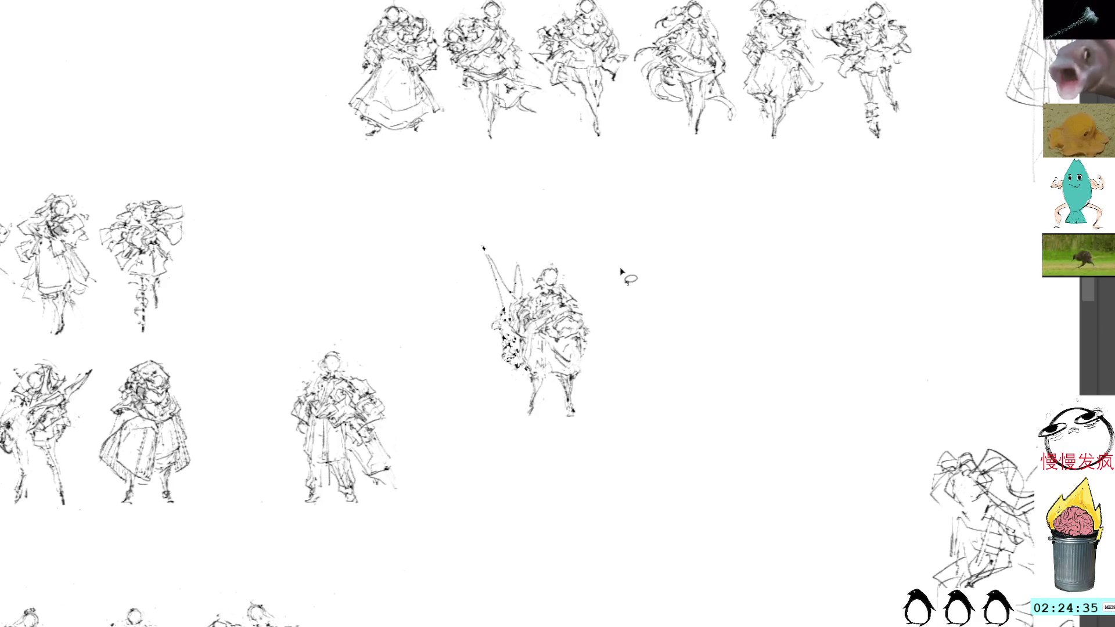
key("b")
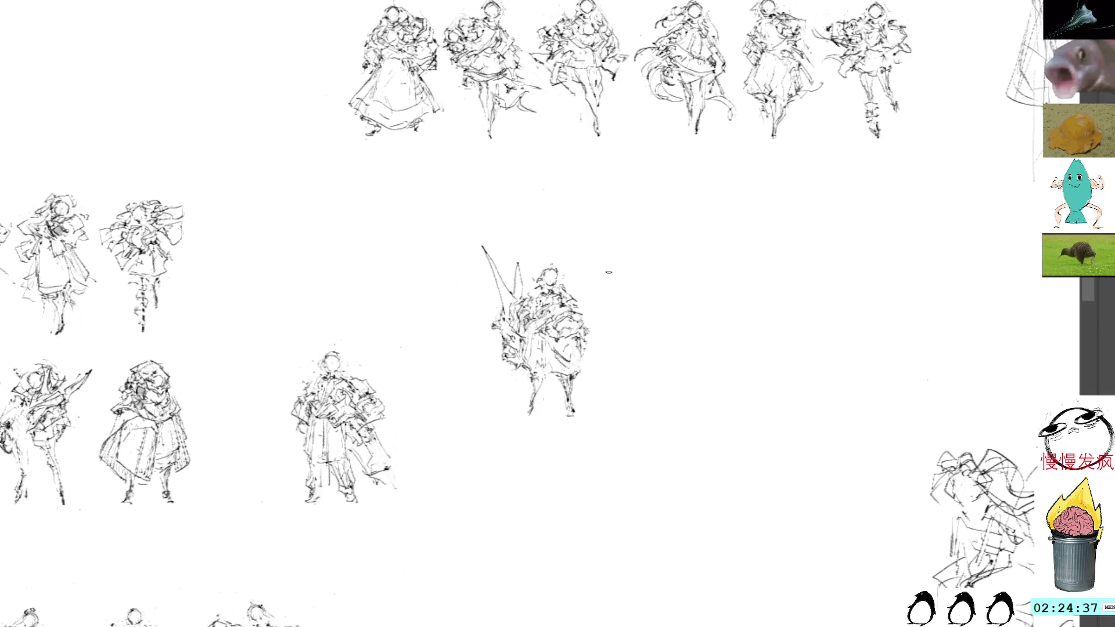
key("ctrl+t")
mouse_move(558, 290)
left_mouse_down()
mouse_move(537, 300)
mouse_move(467, 244)
mouse_move(380, 217)
mouse_move(362, 237)
left_mouse_up()
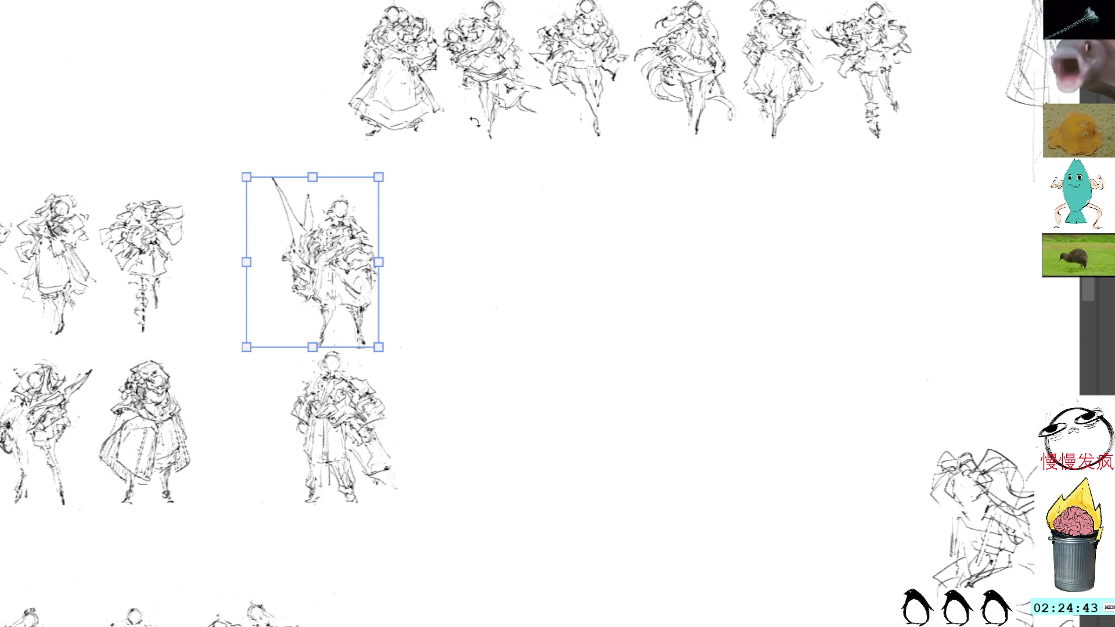
- Commit the sword-bearing figure's new position, then paste in a new figure sketch
key("Return")
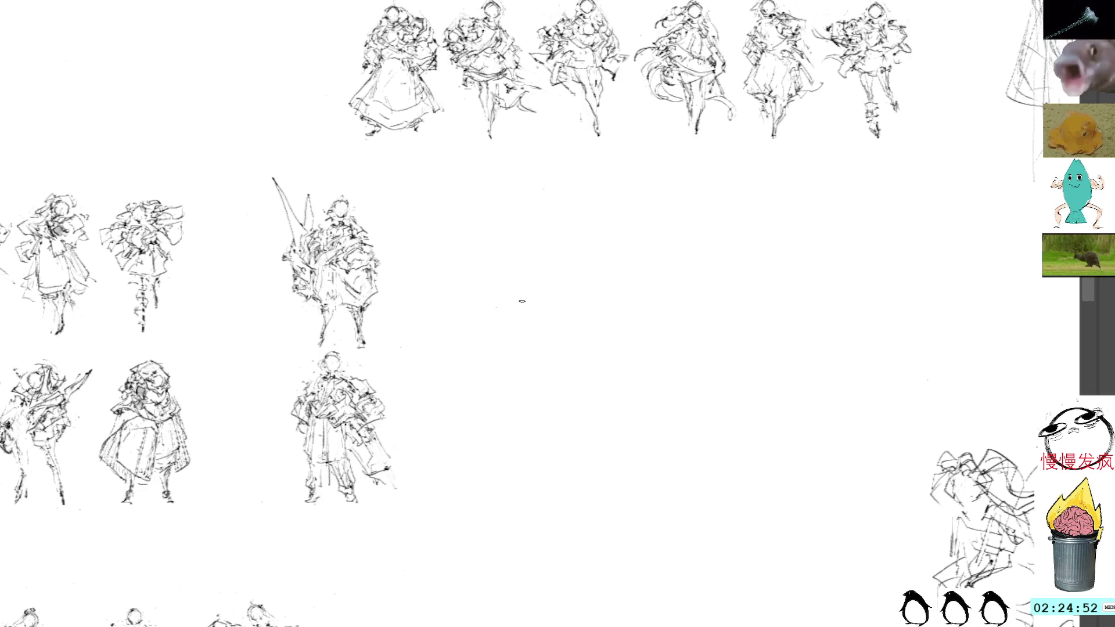
key("ctrl+v")
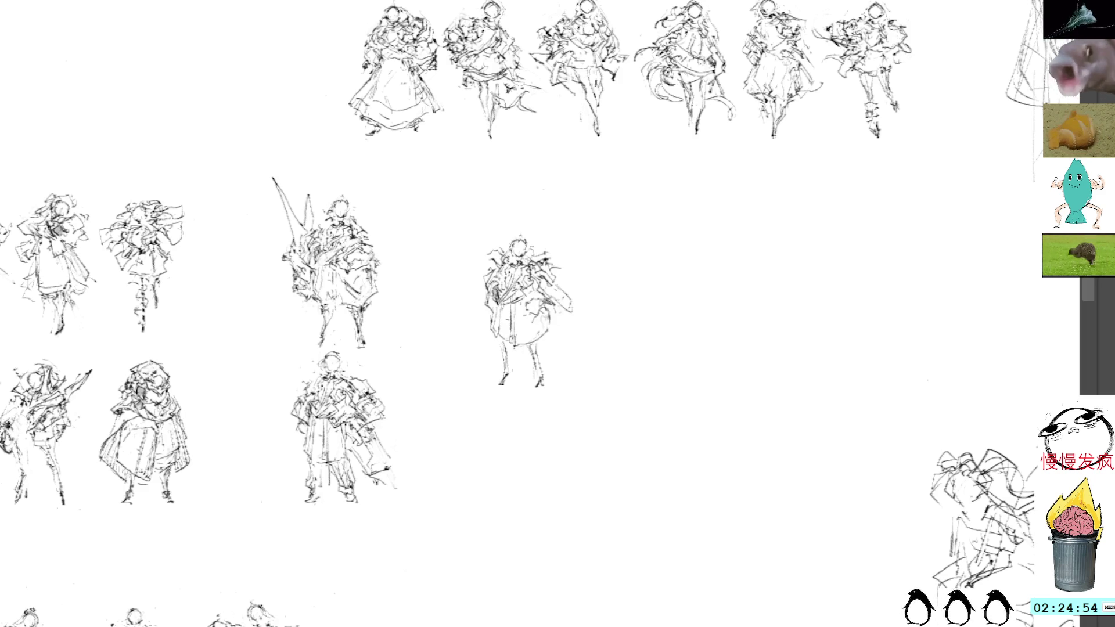
- Brush a cape edge down the new figure's left side and delete its lower-right strokes
mouse_move(560, 334)
left_mouse_down()
mouse_move(533, 293)
mouse_move(546, 352)
left_mouse_up()
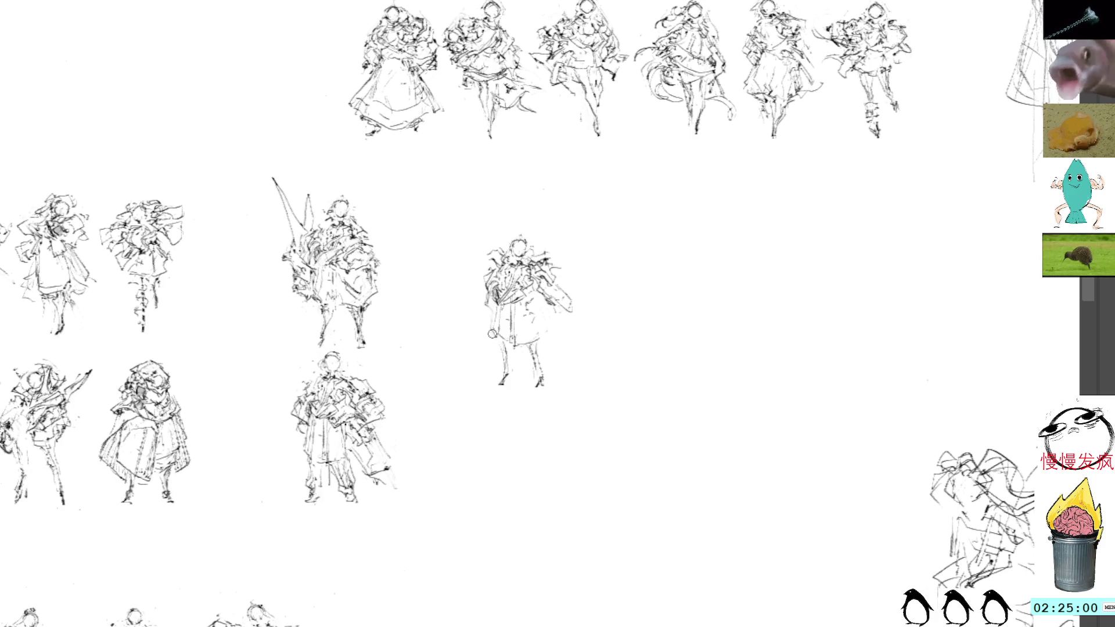
left_click_drag(488, 297, 492, 376)
mouse_move(559, 360)
left_mouse_down()
mouse_move(540, 410)
mouse_move(557, 351)
left_mouse_up()
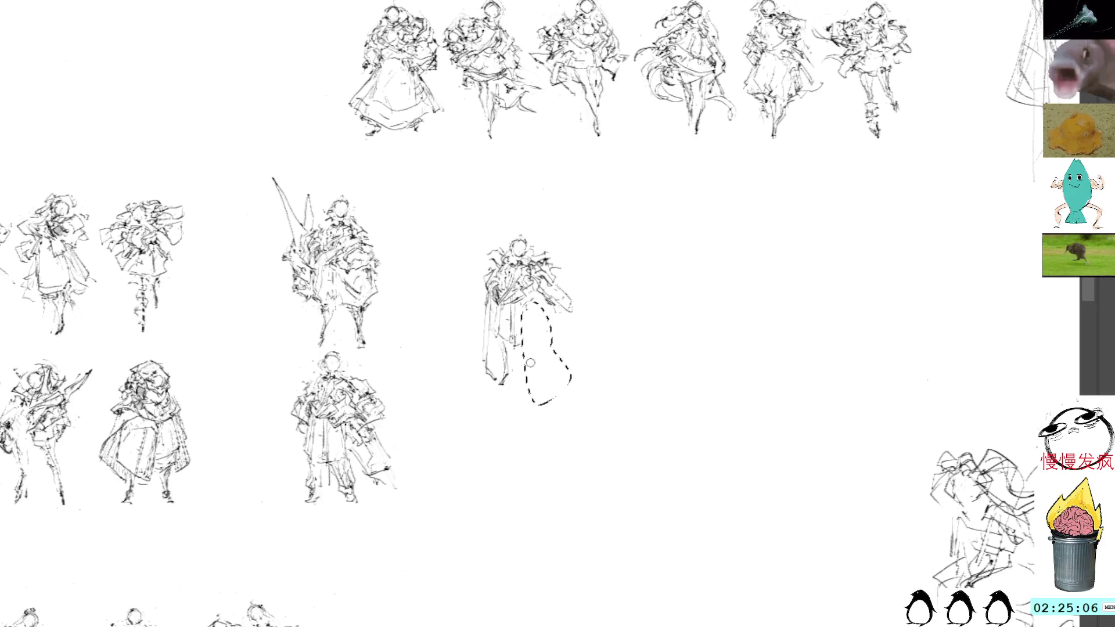
key("Delete")
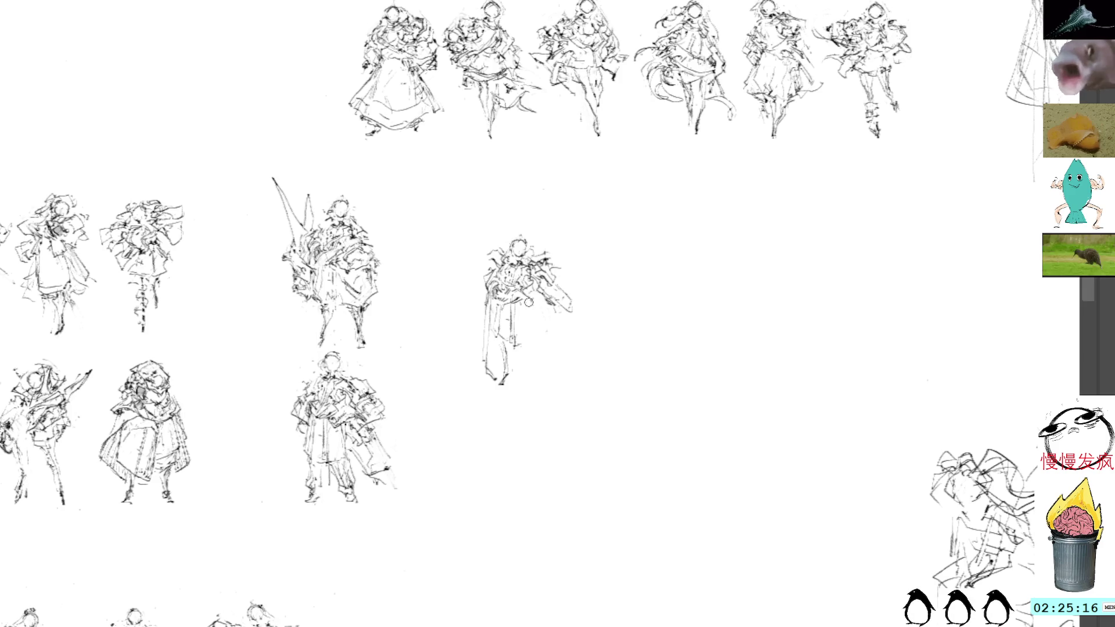
- Redraw the robe's right hem with several long strokes and sketch marks left of the head
mouse_move(525, 381)
left_mouse_down()
mouse_move(524, 390)
mouse_move(537, 384)
left_mouse_up()
left_click_drag(541, 321, 550, 376)
left_click_drag(546, 318, 540, 382)
left_click_drag(552, 329, 546, 376)
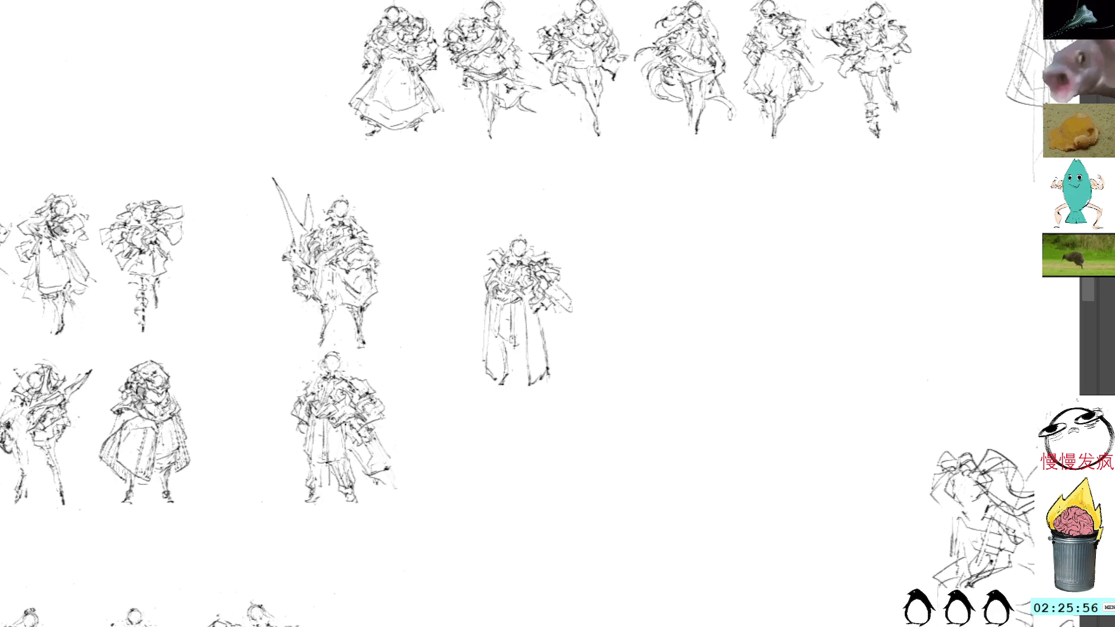
left_click_drag(498, 241, 479, 267)
- Add a centre line down the robe, then move the figure down-left beside the lower robed figure
key("ctrl+z")
key("ctrl+z")
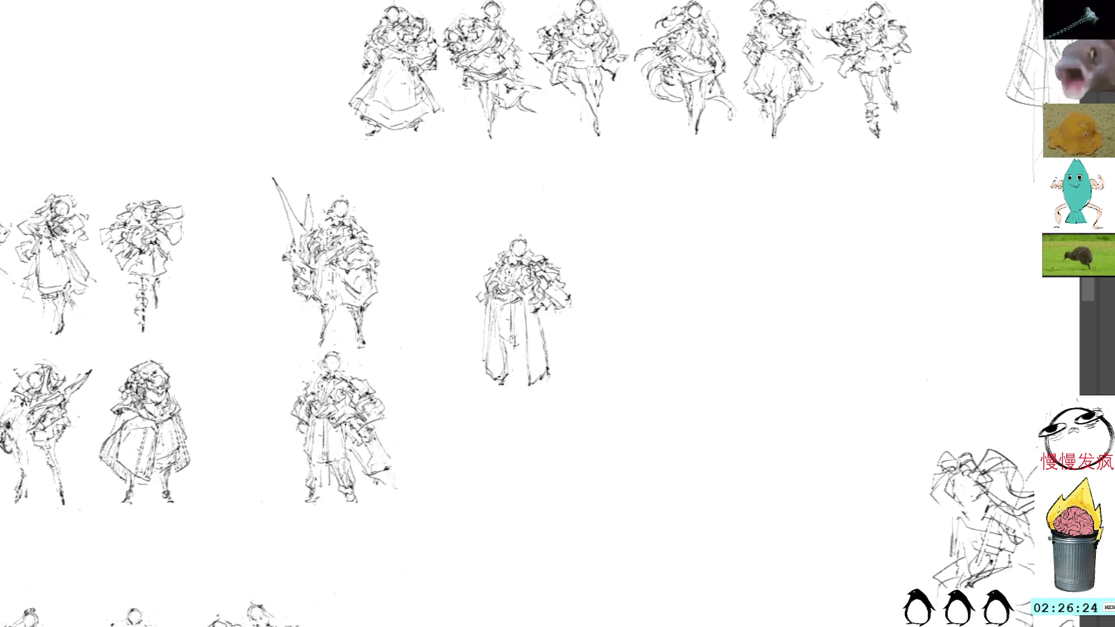
left_click_drag(512, 329, 518, 378)
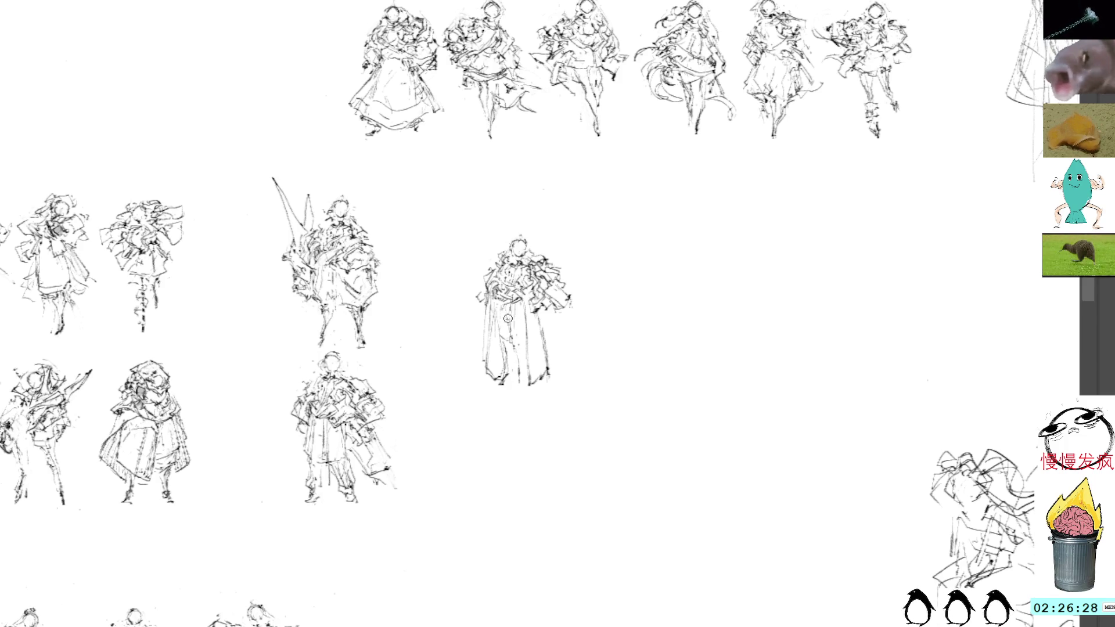
left_click_drag(511, 341, 511, 338)
key("ctrl+z")
key("ctrl+z")
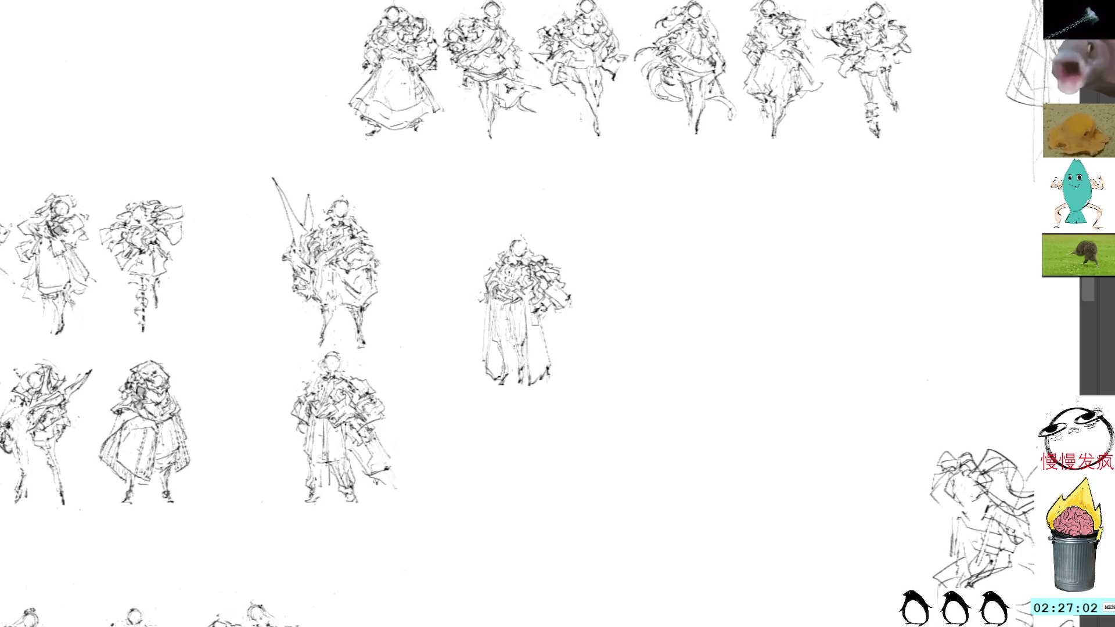
left_click(535, 293)
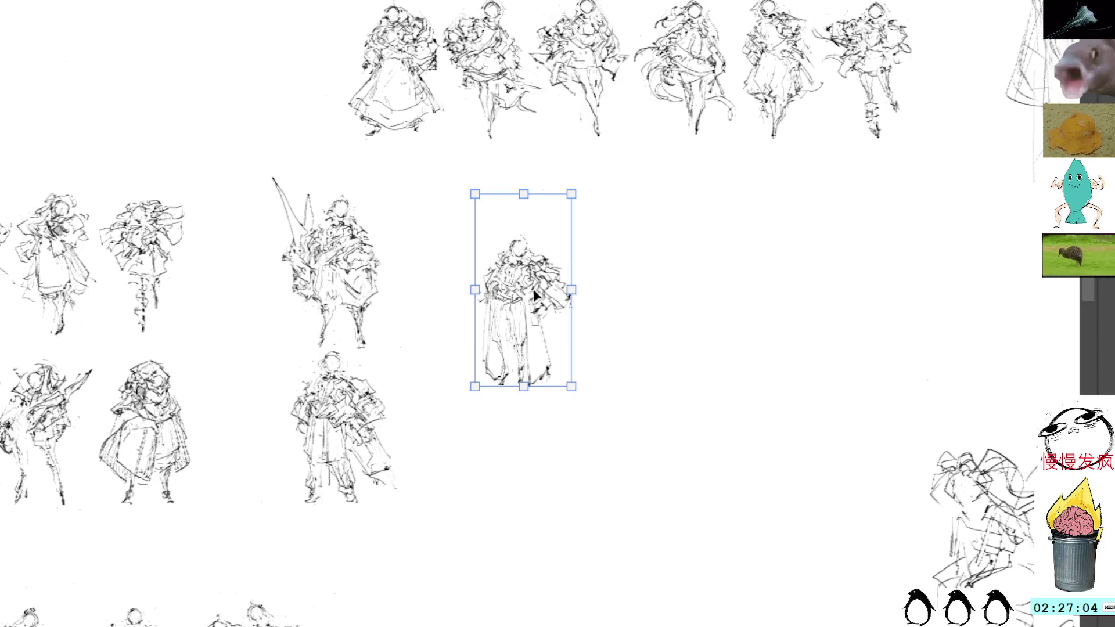
left_click_drag(512, 299, 438, 416)
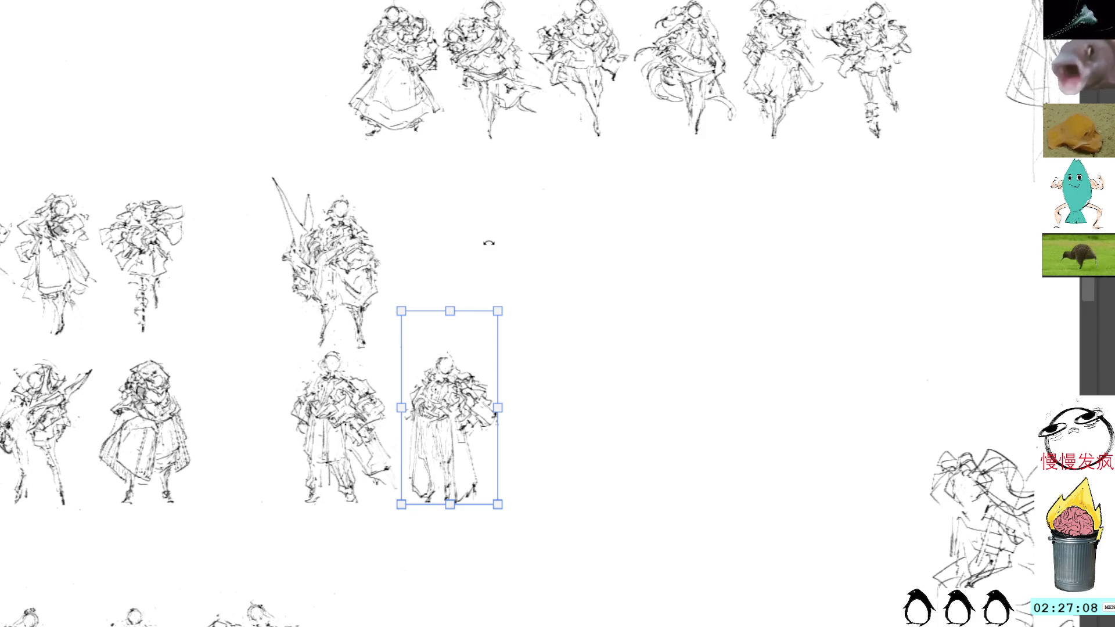
- Lasso the two robed figures below the spiky-winged figure, nudge them lower, and paste a new figure sketch
key("b")
key("v")
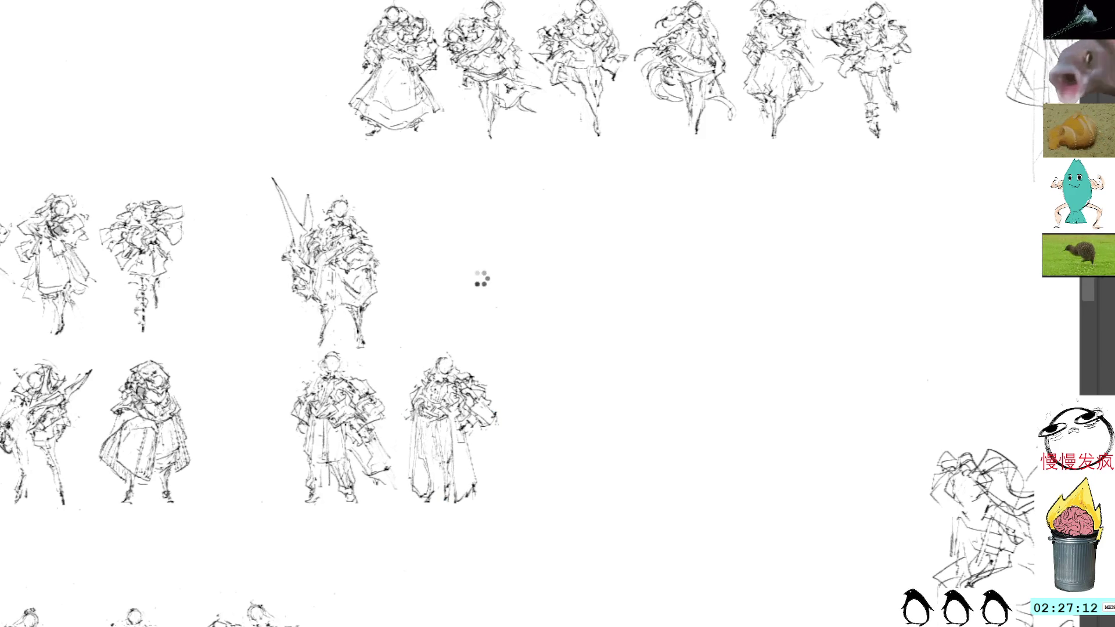
key("l")
mouse_move(458, 346)
left_mouse_down()
mouse_move(414, 364)
mouse_move(321, 365)
mouse_move(267, 476)
mouse_move(553, 393)
left_mouse_up()
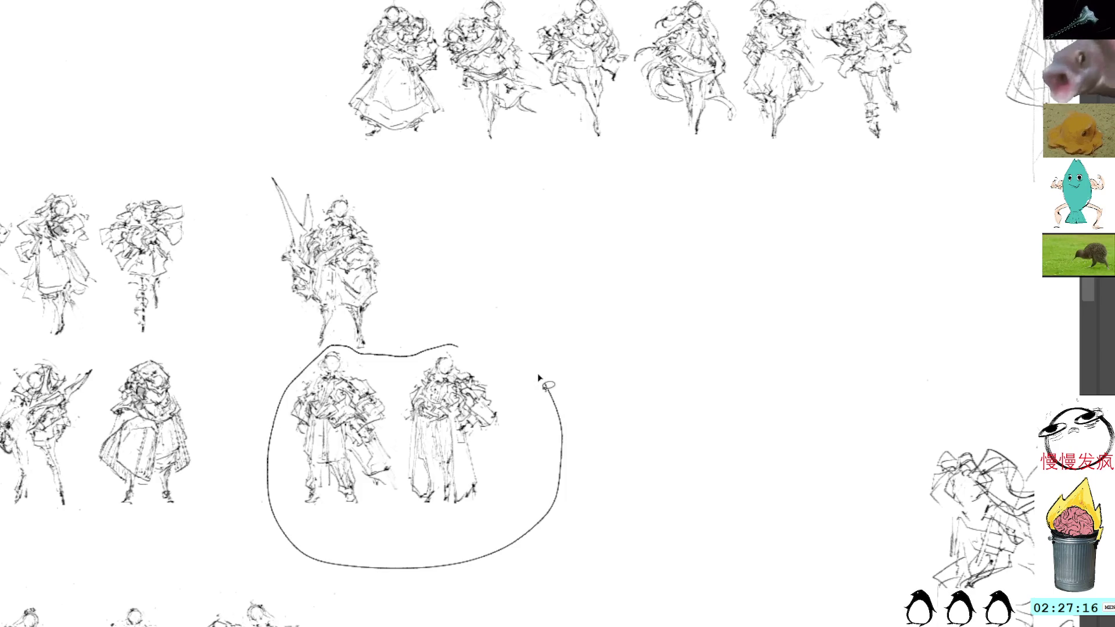
key("ctrl+t")
mouse_move(471, 407)
left_mouse_down()
mouse_move(455, 440)
mouse_move(467, 426)
left_mouse_up()
key("Return")
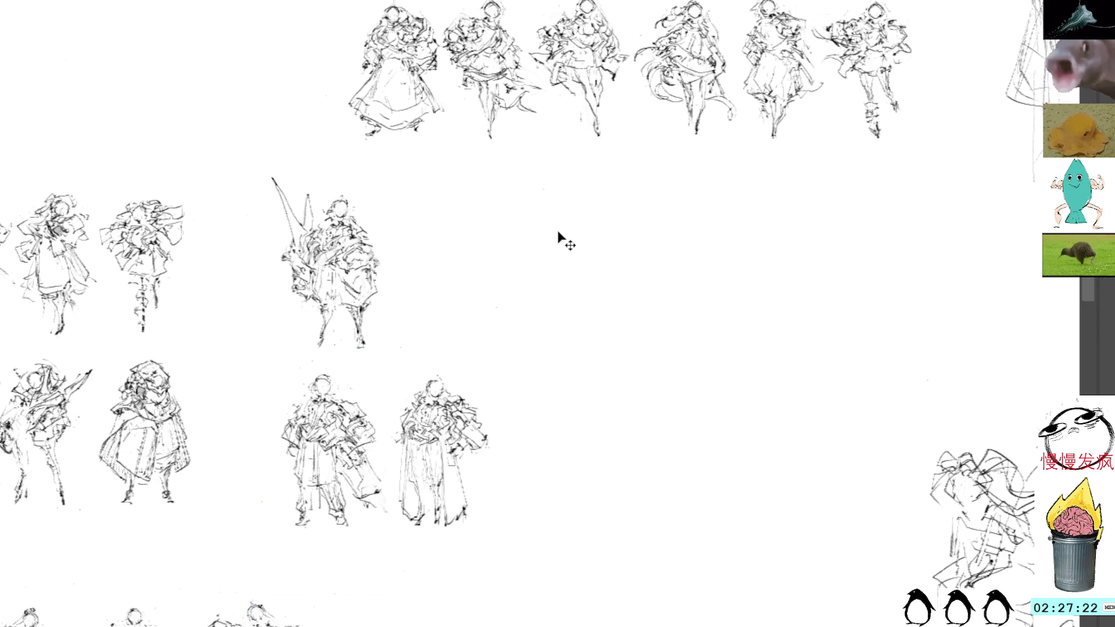
key("ctrl+v")
- Flip the pasted figure horizontally, place it beside the spiky-winged figure, and add skirt marks
key("ctrl+t")
left_click_drag(525, 277, 517, 255)
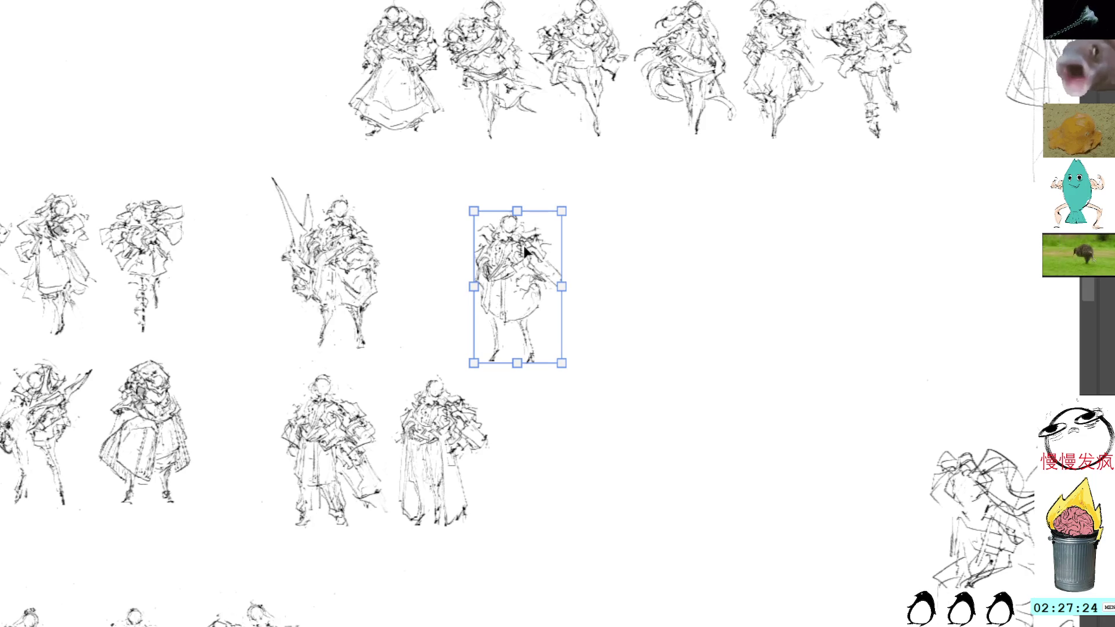
key("h")
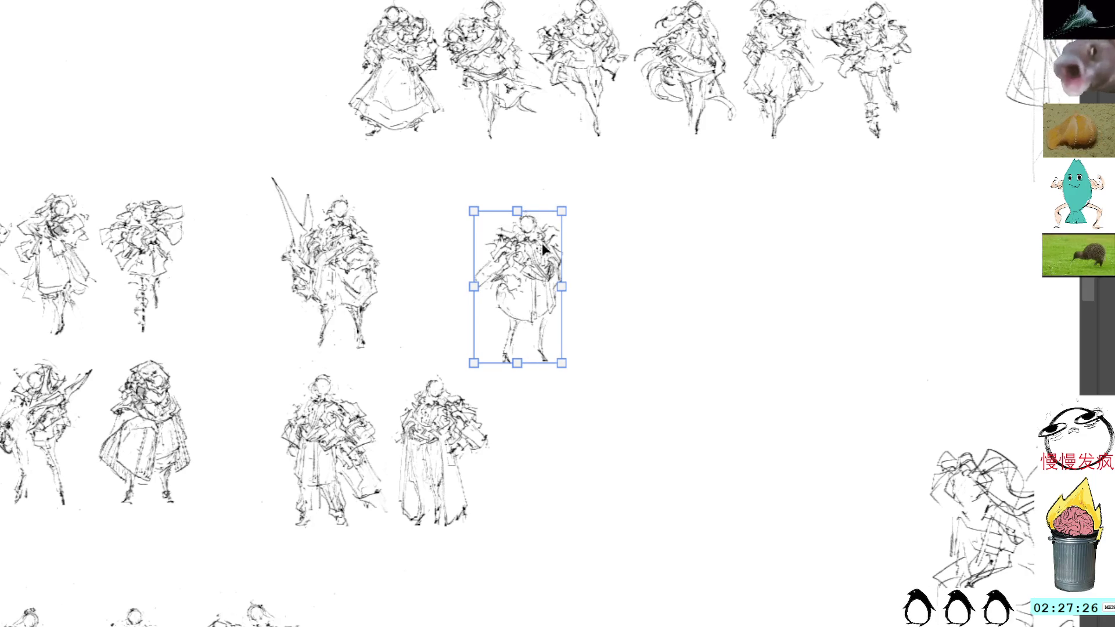
left_click_drag(522, 277, 503, 277)
key("Return")
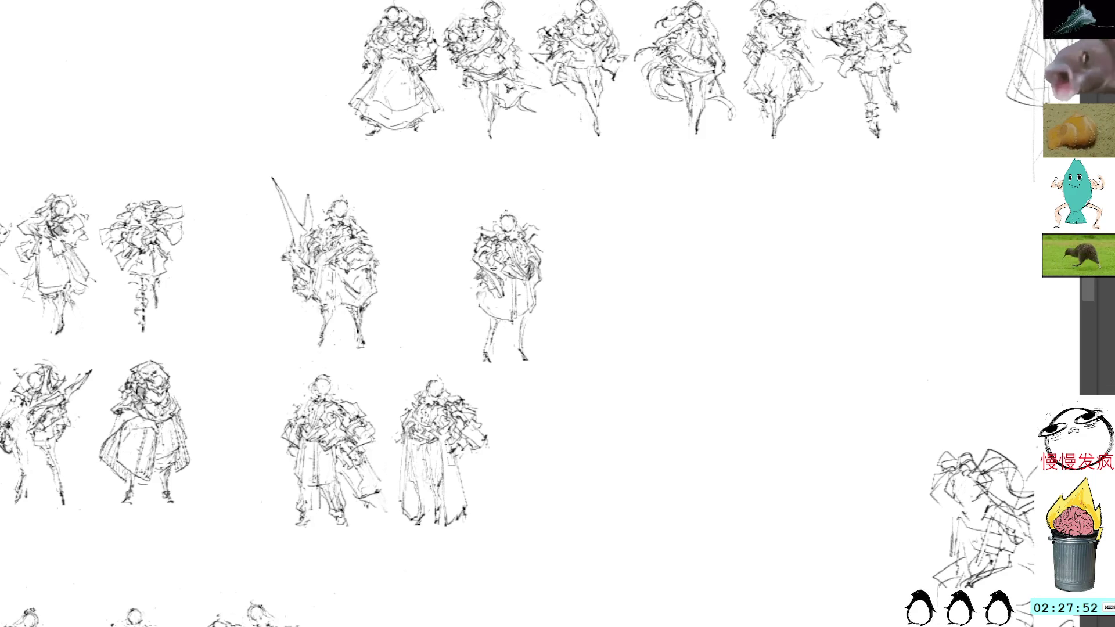
left_click_drag(479, 303, 505, 319)
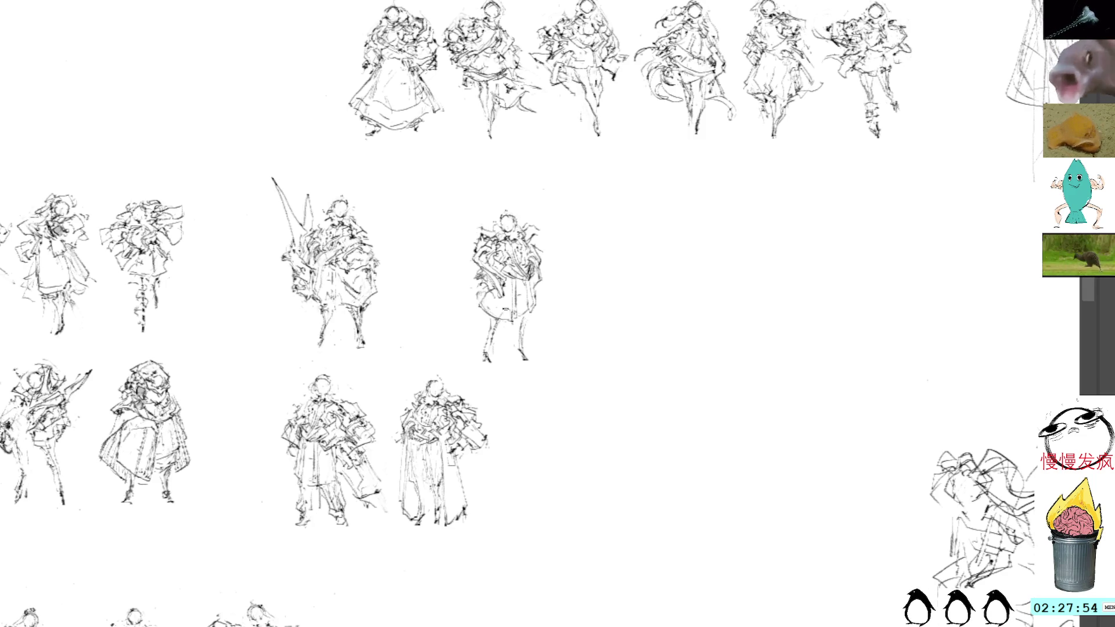
- Add a small stroke to the new figure's chest, dropping the skirt strokes, and lasso the figure
left_click_drag(488, 278, 473, 317)
key("ctrl+z")
key("ctrl+z")
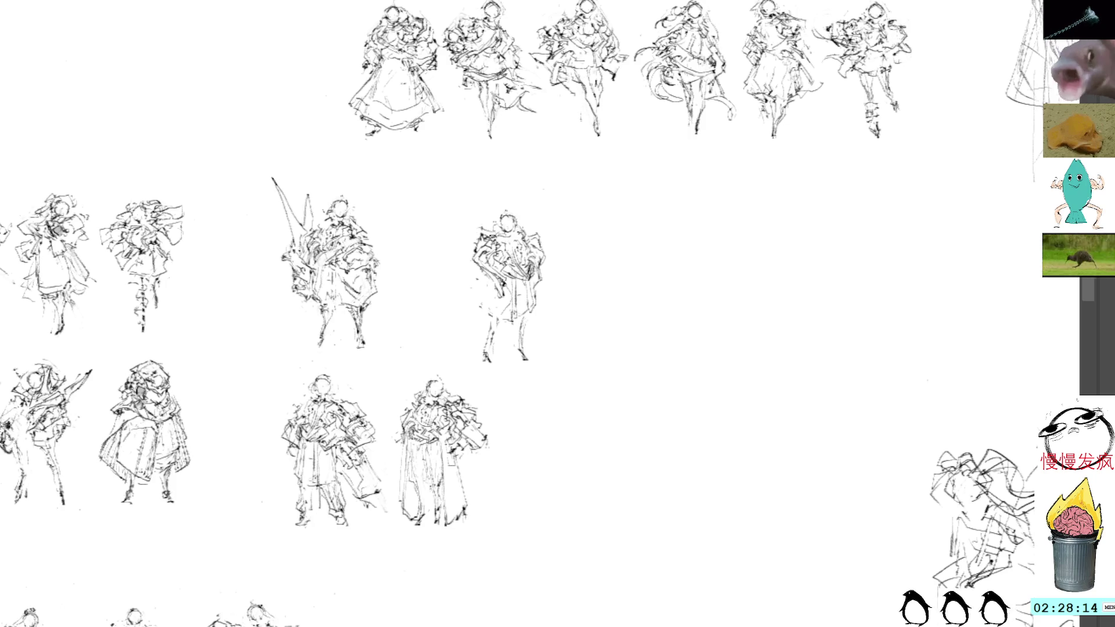
mouse_move(510, 236)
left_mouse_down()
mouse_move(504, 247)
mouse_move(527, 244)
mouse_move(504, 251)
mouse_move(531, 249)
mouse_move(530, 266)
mouse_move(516, 266)
mouse_move(545, 283)
left_mouse_up()
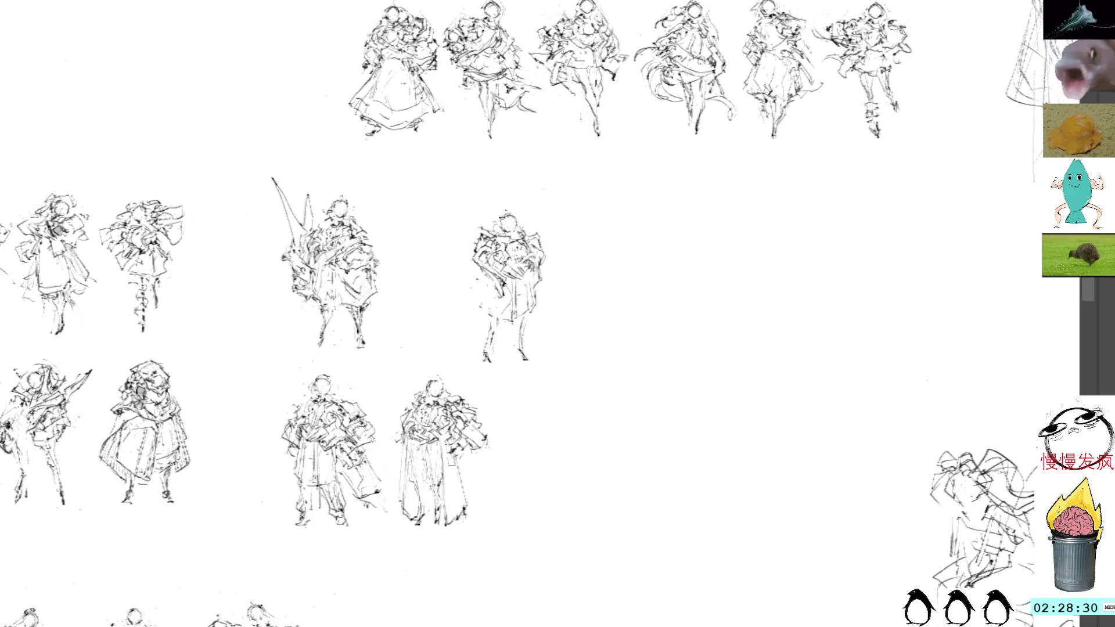
mouse_move(511, 199)
left_mouse_down()
mouse_move(466, 346)
mouse_move(580, 288)
mouse_move(525, 200)
left_mouse_up()
left_click_drag(534, 267, 544, 303)
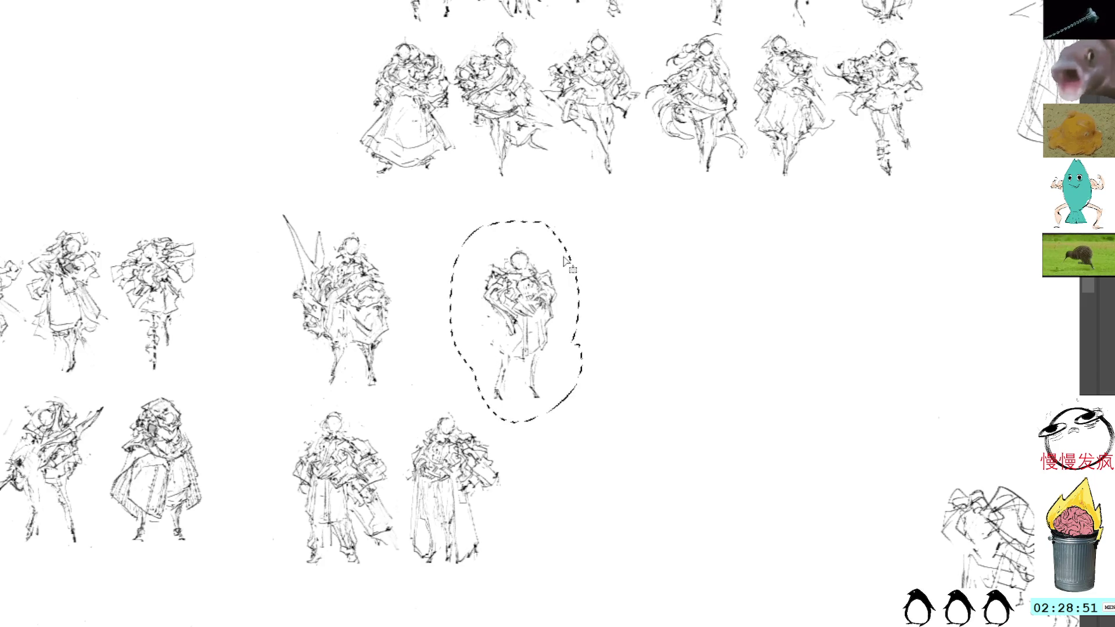
- Drag the lassoed figure right, away from the spiky-winged figure, then commit and deselect
key("ctrl+t")
mouse_move(540, 300)
left_mouse_down()
mouse_move(623, 305)
mouse_move(590, 311)
left_mouse_up()
key("Return")
key("ctrl+d")
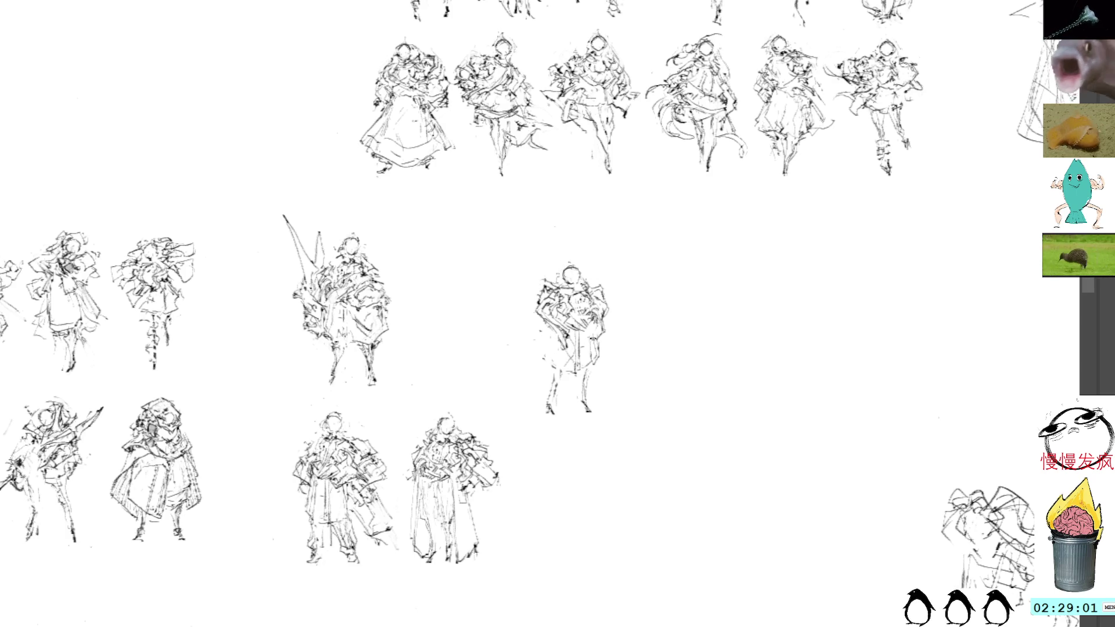
- Erase the new figure's lower-leg strokes with a lasso selection
mouse_move(598, 365)
left_mouse_down()
mouse_move(618, 431)
mouse_move(597, 369)
mouse_move(587, 437)
mouse_move(559, 371)
left_mouse_up()
key("Delete")
key("ctrl+d")
key("b")
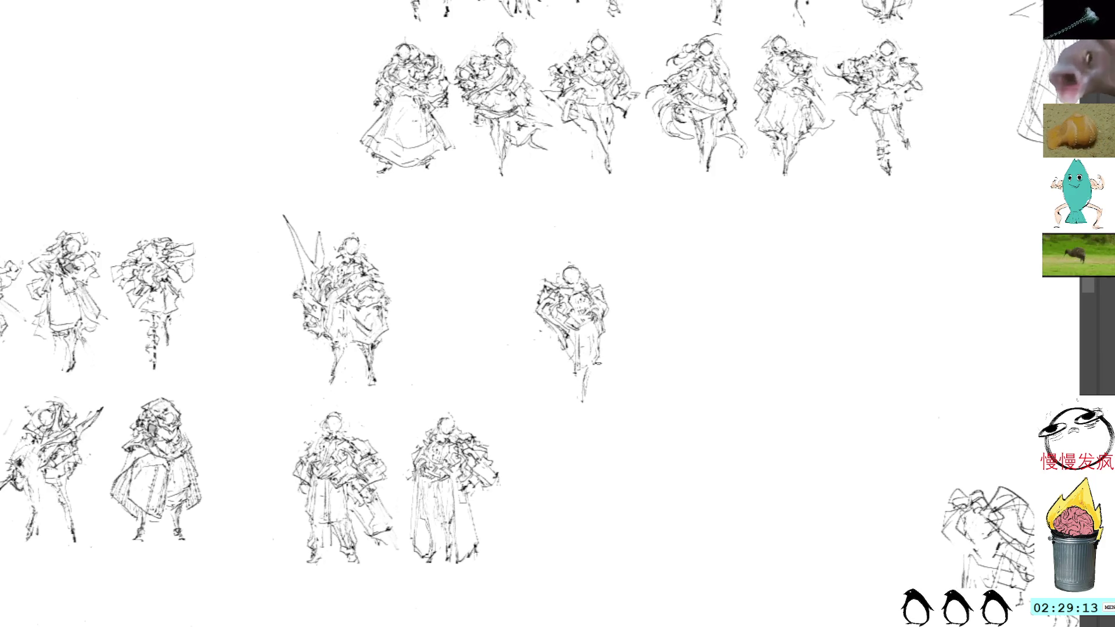
- Draw longer leg strokes reaching further down, then select the whole figure for transforming
mouse_move(596, 334)
left_mouse_down()
mouse_move(585, 417)
mouse_move(602, 347)
left_mouse_up()
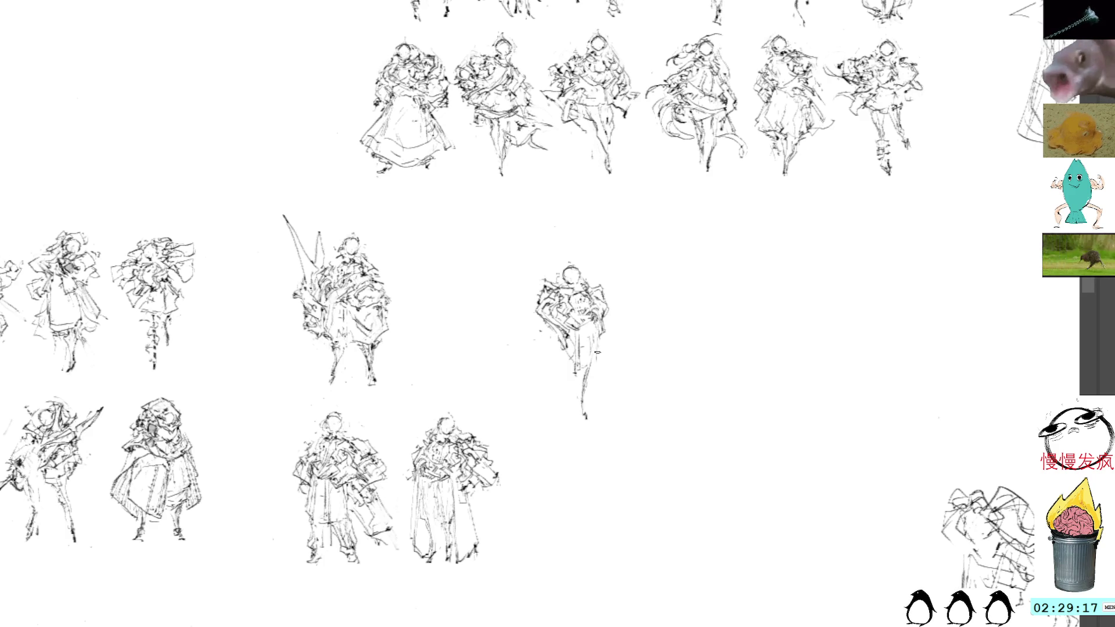
left_click_drag(567, 364, 561, 401)
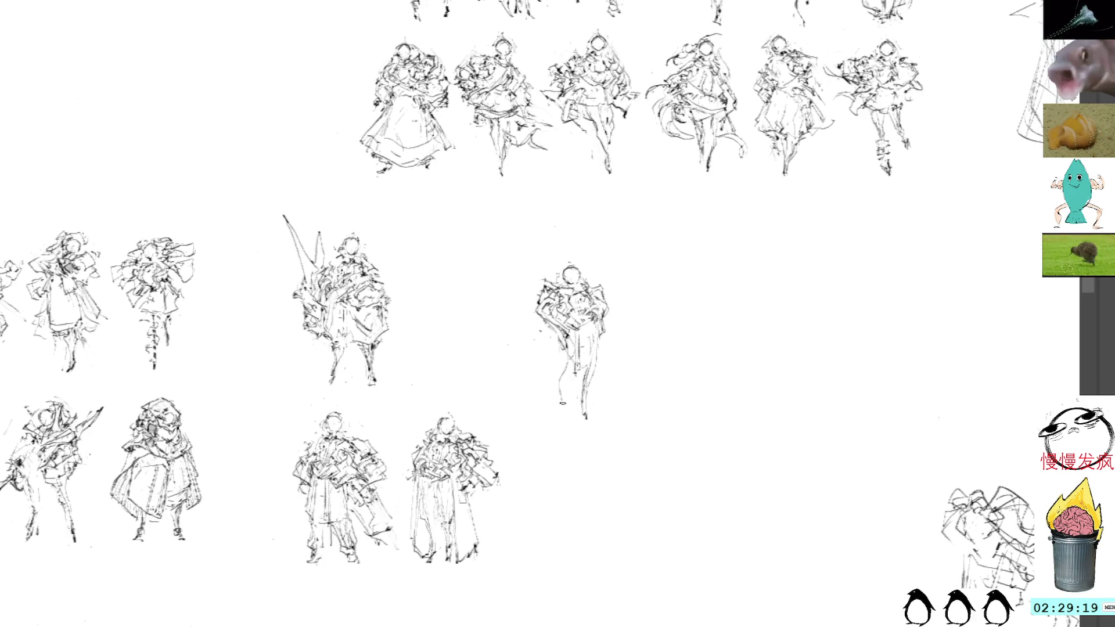
left_click_drag(586, 347, 584, 352)
left_click_drag(589, 396, 597, 397)
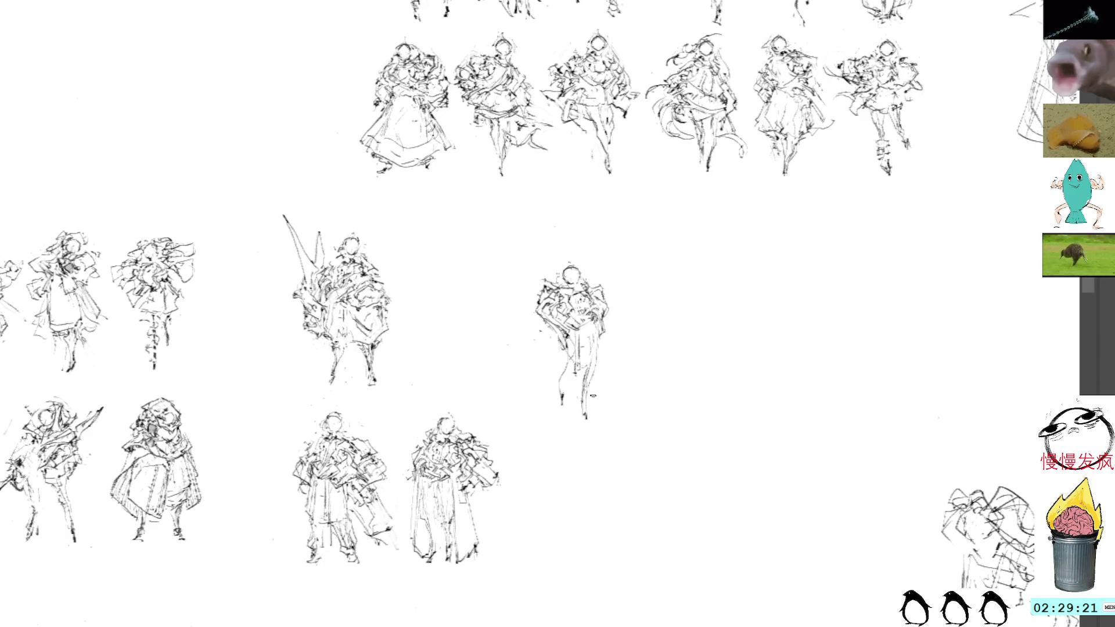
key("ctrl+z")
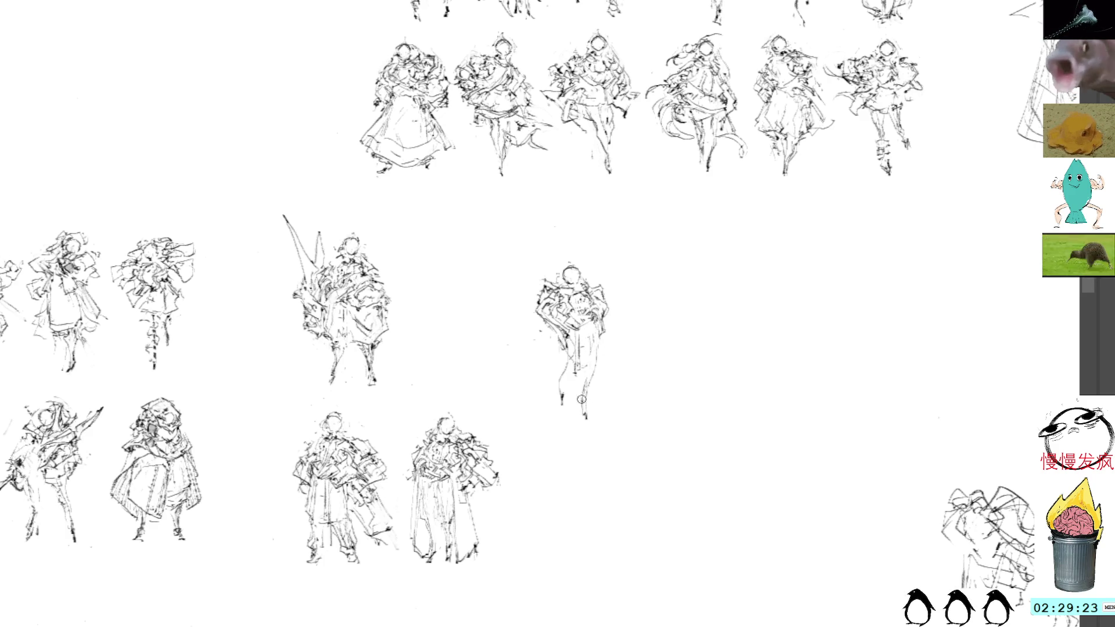
left_click_drag(595, 346, 590, 370)
mouse_move(593, 241)
left_mouse_down()
mouse_move(605, 443)
mouse_move(618, 226)
mouse_move(590, 210)
mouse_move(582, 230)
mouse_move(652, 183)
mouse_move(704, 211)
left_mouse_up()
key("ctrl+t")
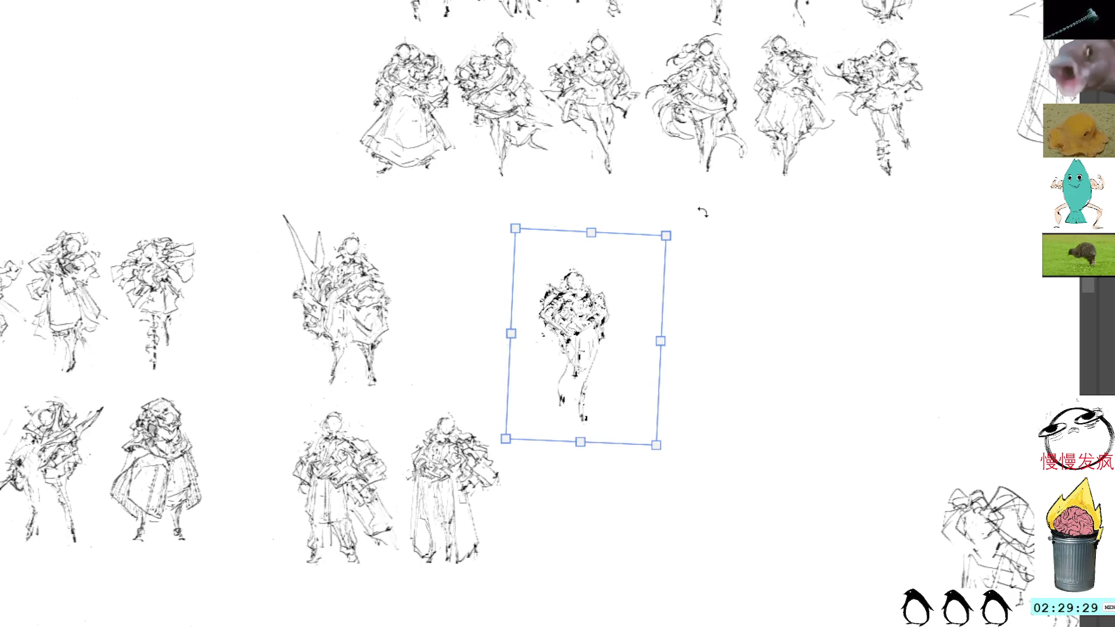
- Tilt the figure slightly and shift it left
mouse_move(652, 319)
left_mouse_down()
mouse_move(504, 305)
mouse_move(550, 331)
left_mouse_up()
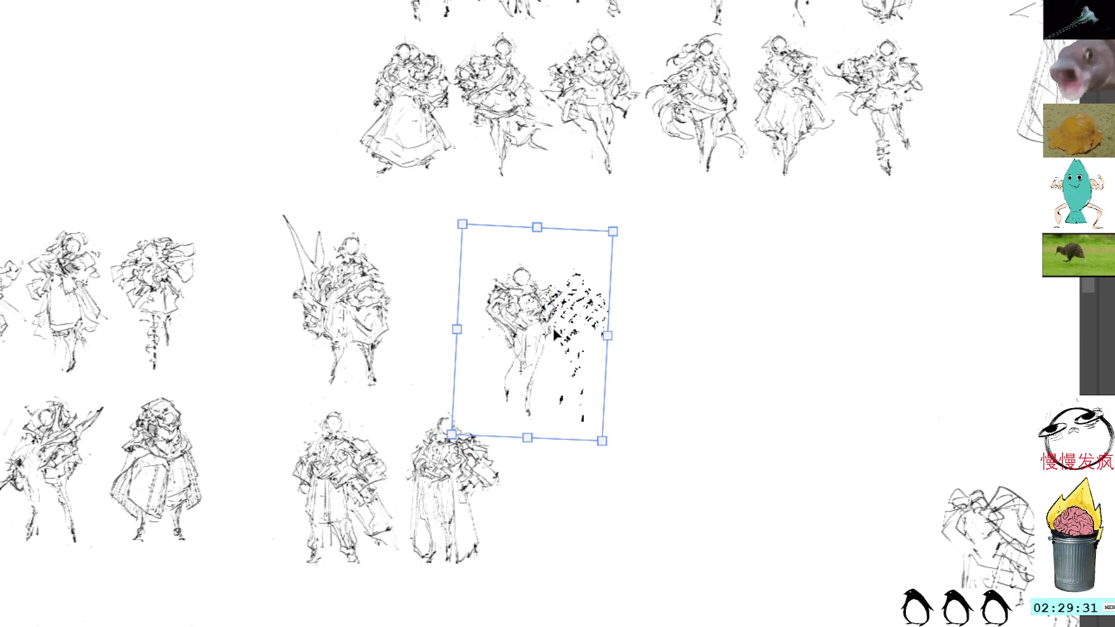
key("Return")
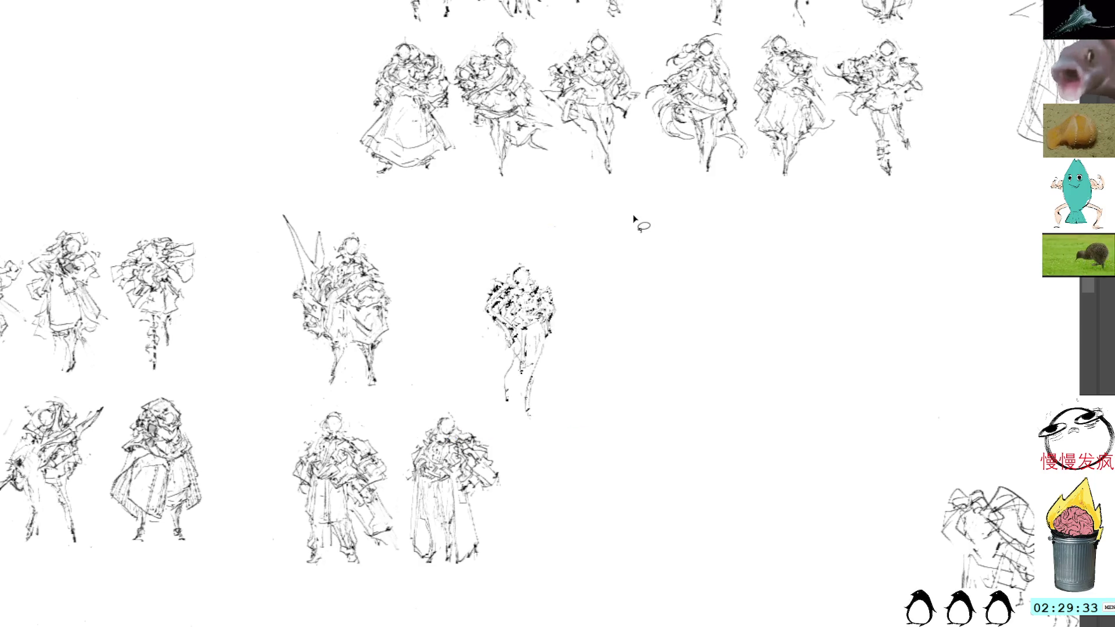
key("b")
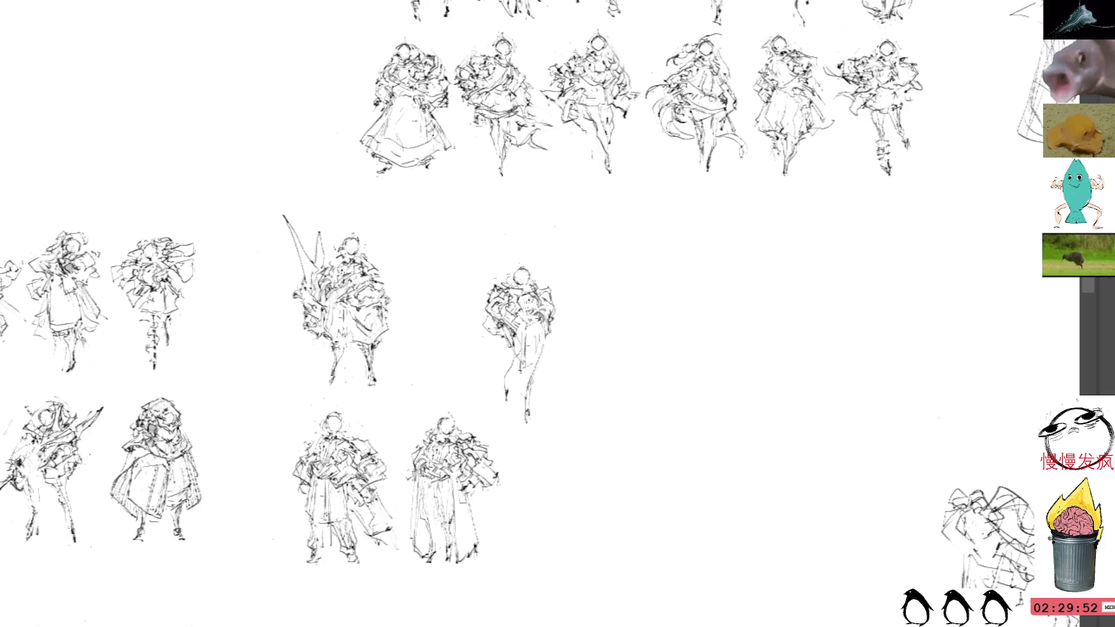
- Darken a few marks on the figure's head, discarding a trial arm stroke
mouse_move(519, 371)
left_mouse_down()
mouse_move(514, 395)
mouse_move(502, 395)
mouse_move(509, 401)
left_mouse_up()
key("ctrl+z")
key("ctrl+z")
key("ctrl+z")
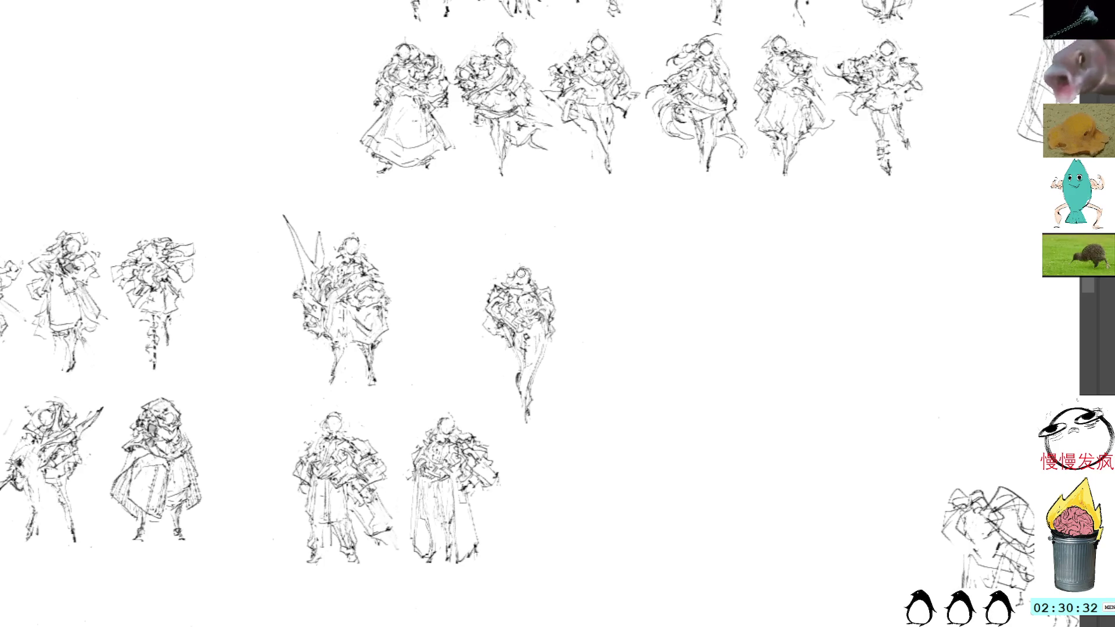
left_click_drag(514, 278, 529, 267)
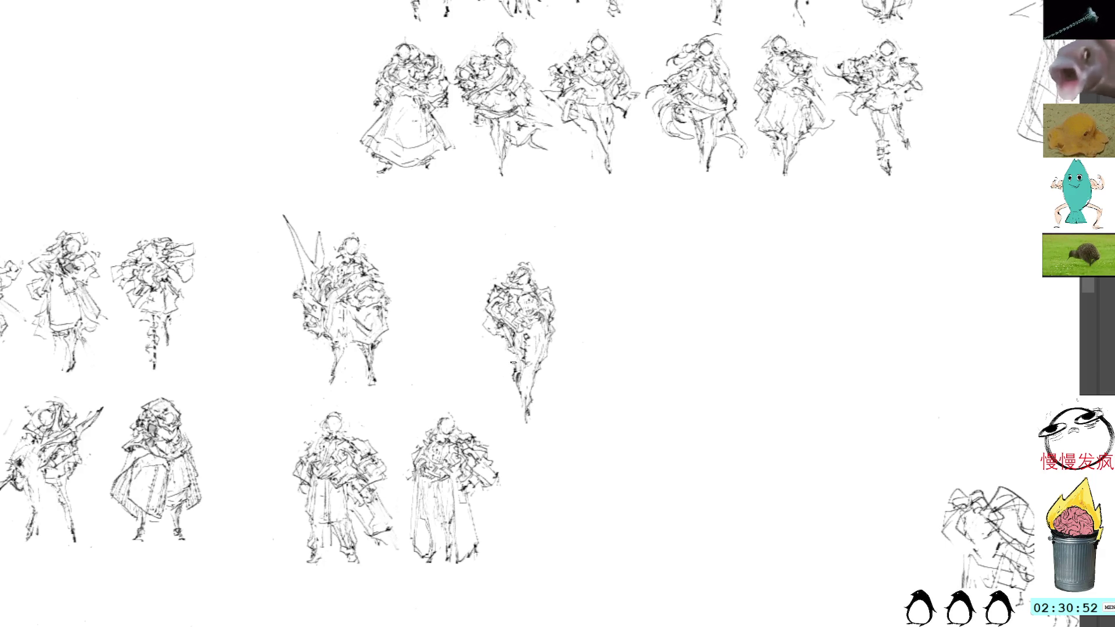
- Move the standing figure left and slightly up, right beside the spiky-winged figure
key("l")
mouse_move(530, 248)
left_mouse_down()
mouse_move(609, 288)
mouse_move(601, 264)
left_mouse_up()
mouse_move(572, 351)
left_mouse_down()
mouse_move(465, 317)
mouse_move(470, 325)
mouse_move(474, 310)
left_mouse_up()
key("Return")
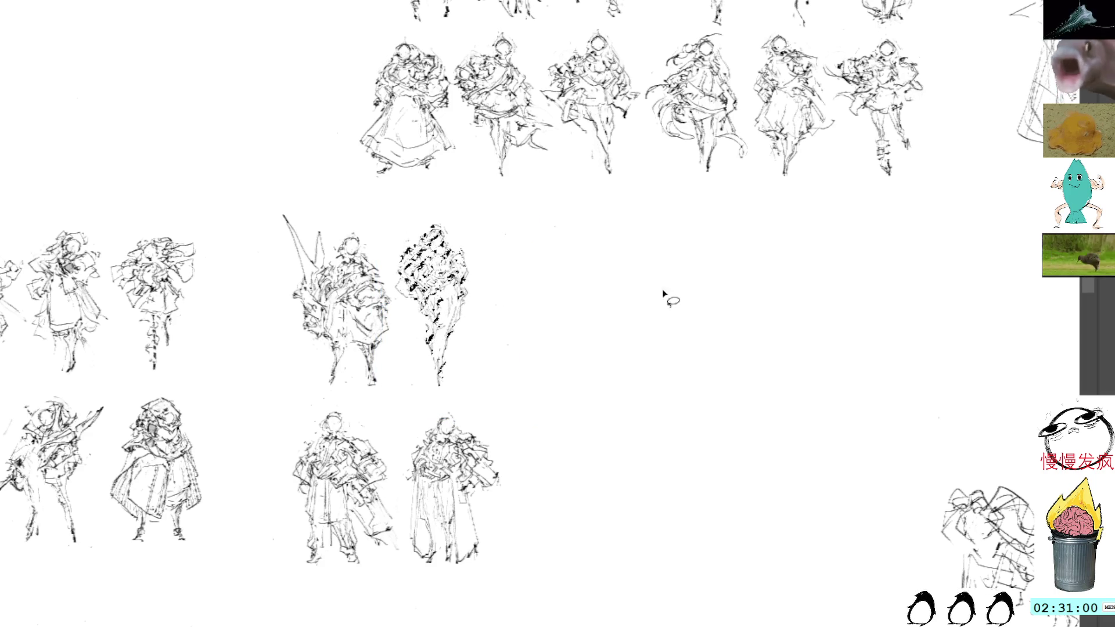
mouse_move(755, 197)
left_mouse_down()
mouse_move(722, 174)
mouse_move(686, 183)
left_mouse_up()
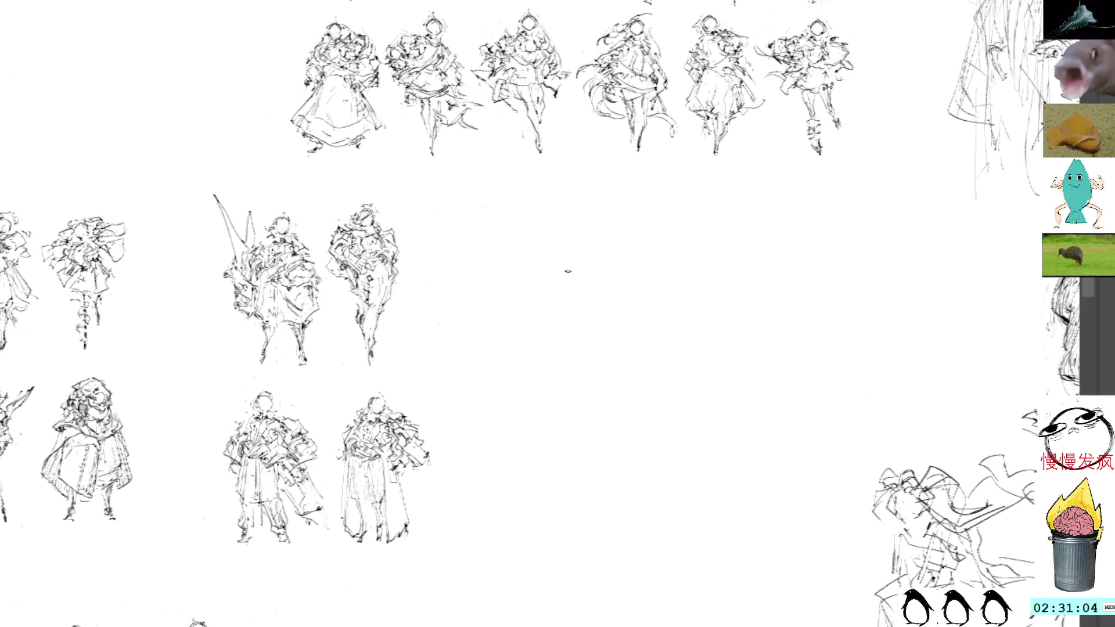
- Paste a cloaked figure copy into the empty middle-row space and select its lower body
key("ctrl+v")
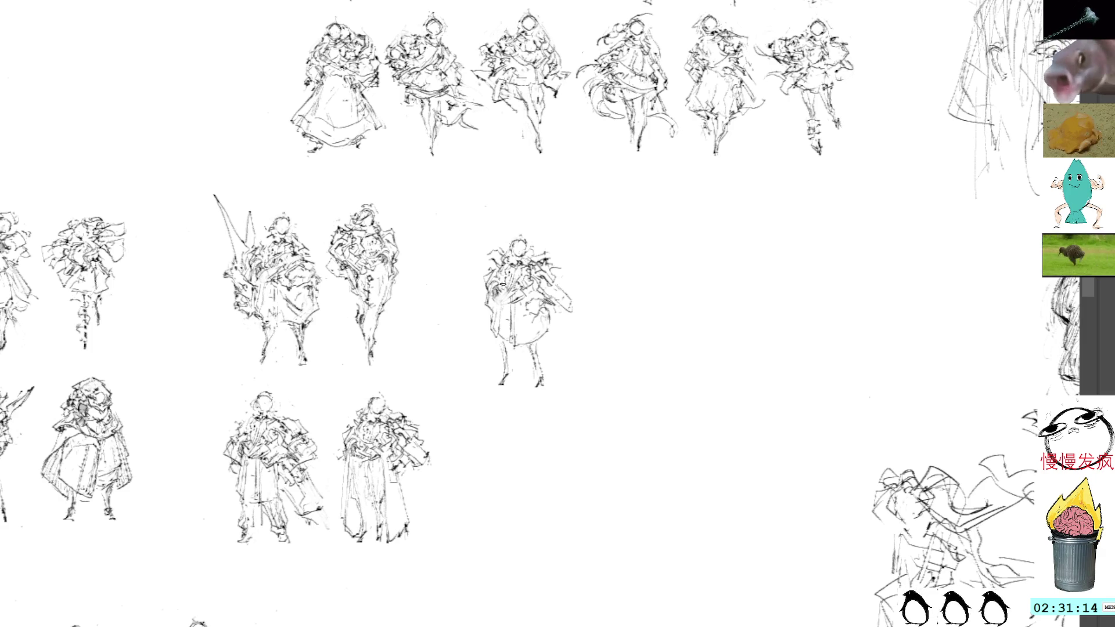
mouse_move(494, 321)
left_mouse_down()
mouse_move(498, 392)
mouse_move(510, 388)
mouse_move(515, 350)
mouse_move(520, 371)
mouse_move(503, 360)
mouse_move(499, 398)
mouse_move(510, 331)
left_mouse_up()
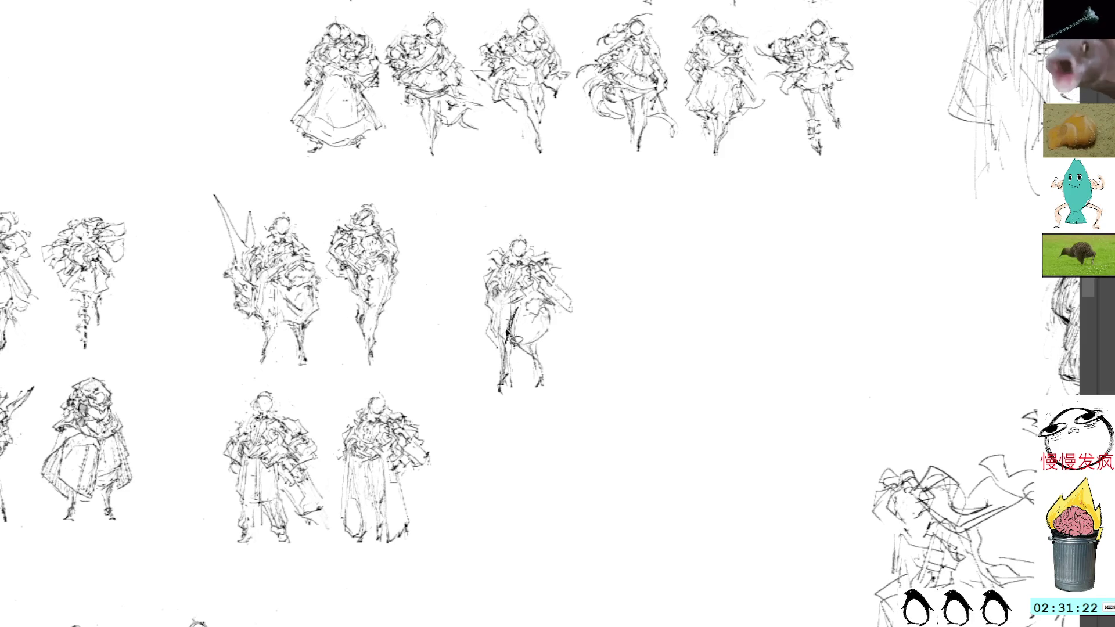
mouse_move(546, 387)
left_mouse_down()
mouse_move(531, 337)
mouse_move(488, 325)
mouse_move(541, 400)
left_mouse_up()
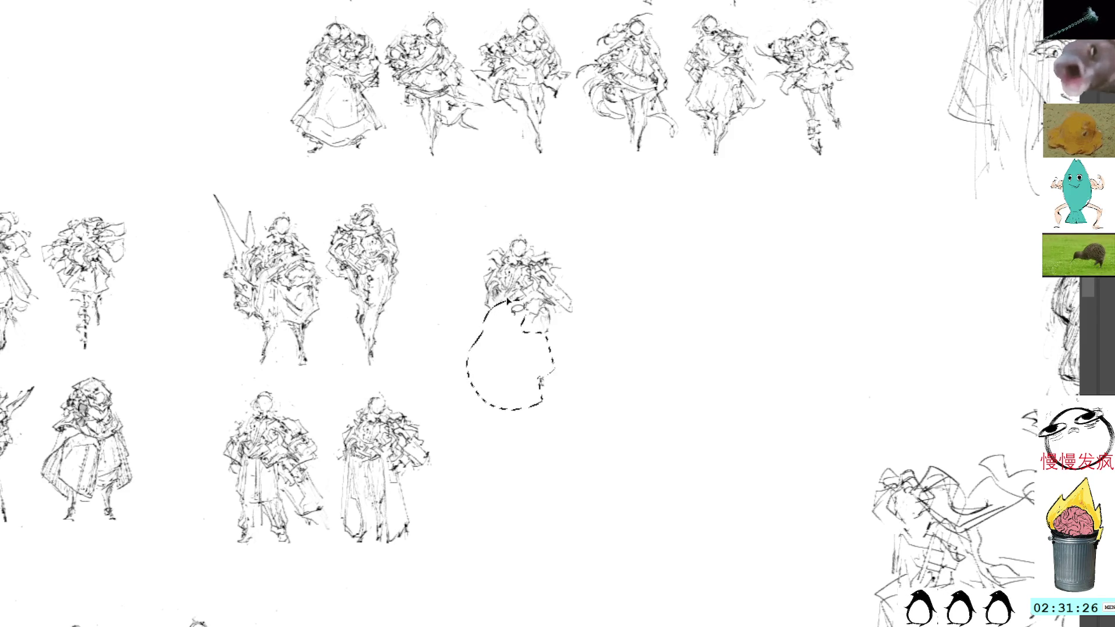
- Delete the figure's lower body and draw two long, thin legs in its place
key("Delete")
key("ctrl+d")
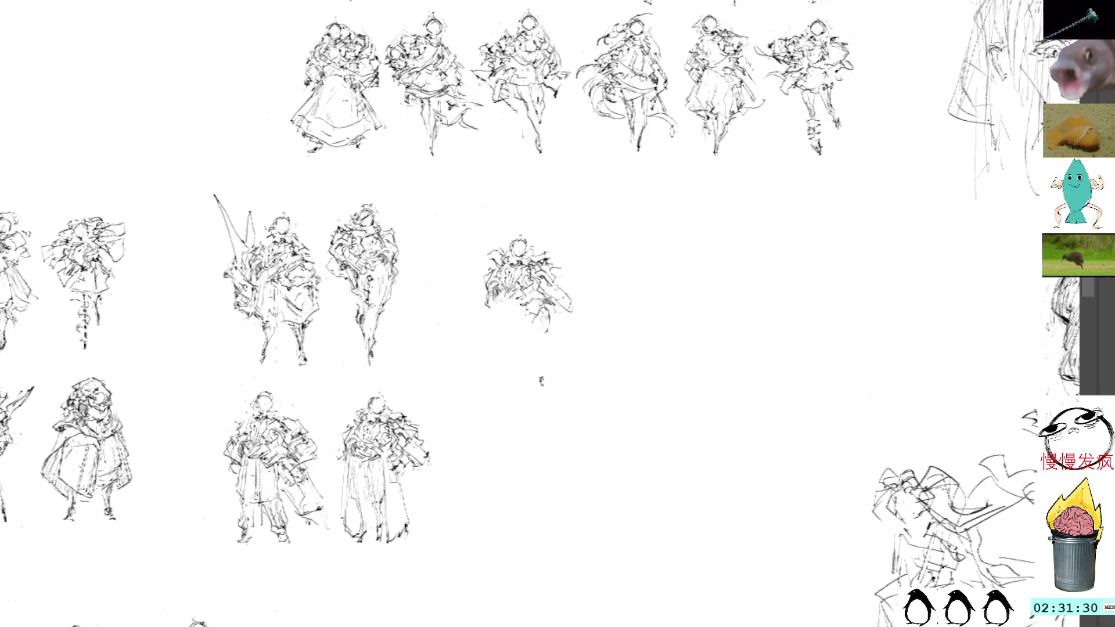
left_click_drag(491, 313, 501, 405)
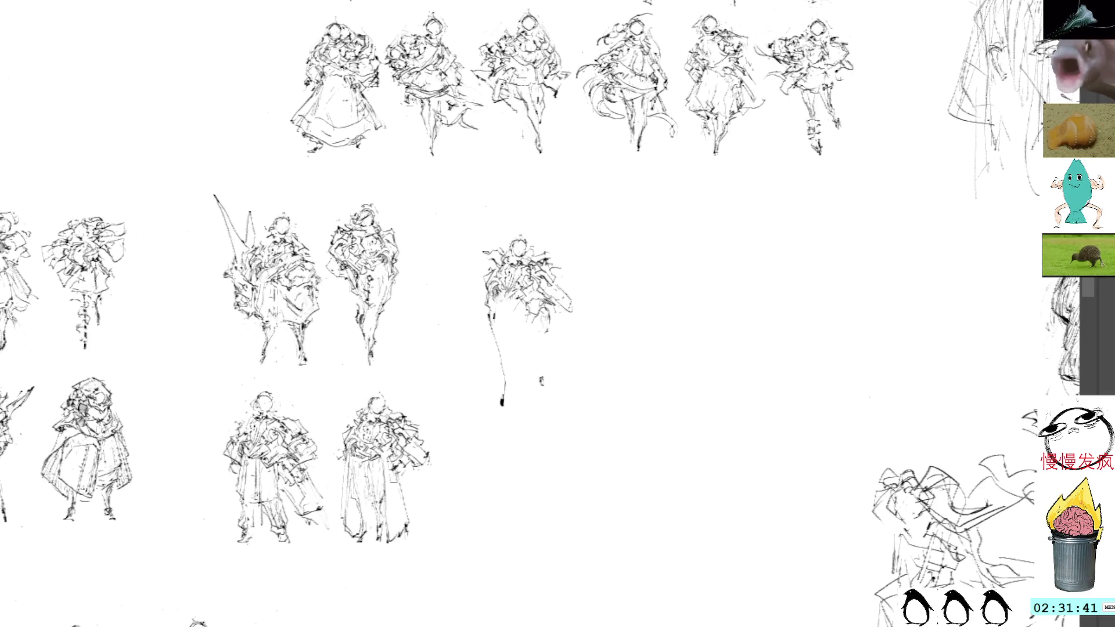
mouse_move(509, 306)
left_mouse_down()
mouse_move(519, 305)
mouse_move(544, 401)
left_mouse_up()
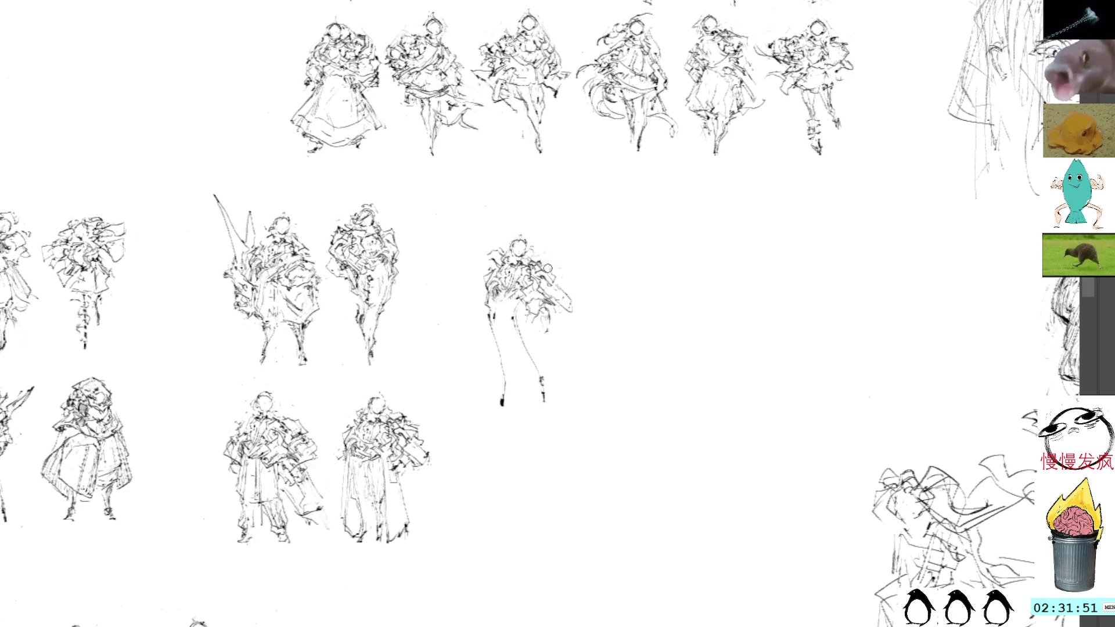
- Rescale the leggy figure and add ink strokes across its torso
key("l")
mouse_move(522, 223)
left_mouse_down()
mouse_move(453, 331)
mouse_move(588, 248)
mouse_move(525, 221)
mouse_move(539, 243)
left_mouse_up()
key("ctrl+t")
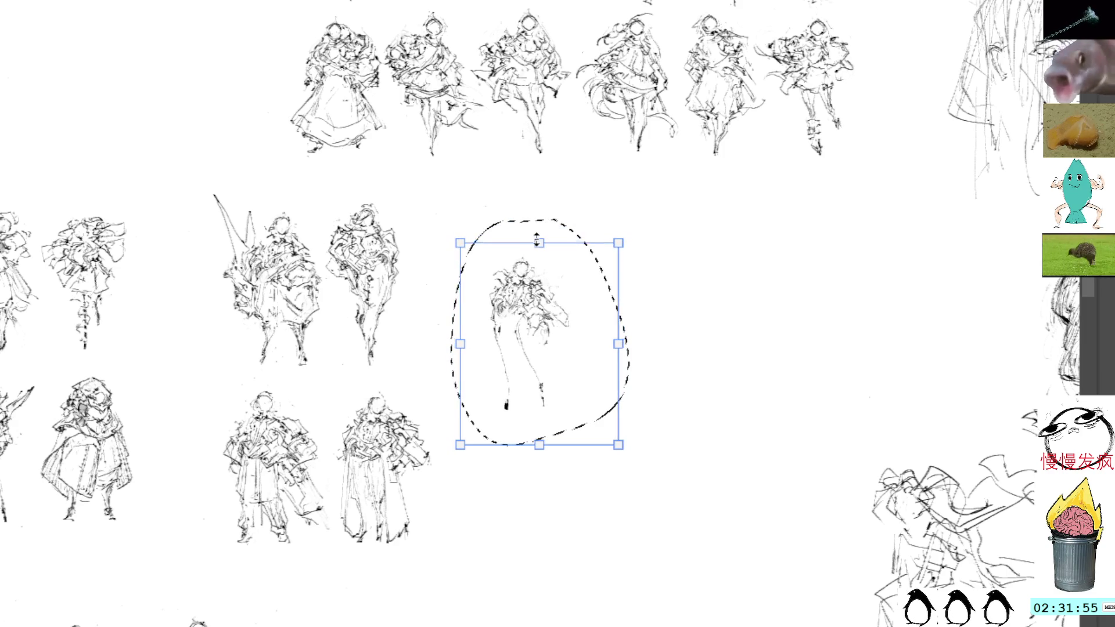
key("Return")
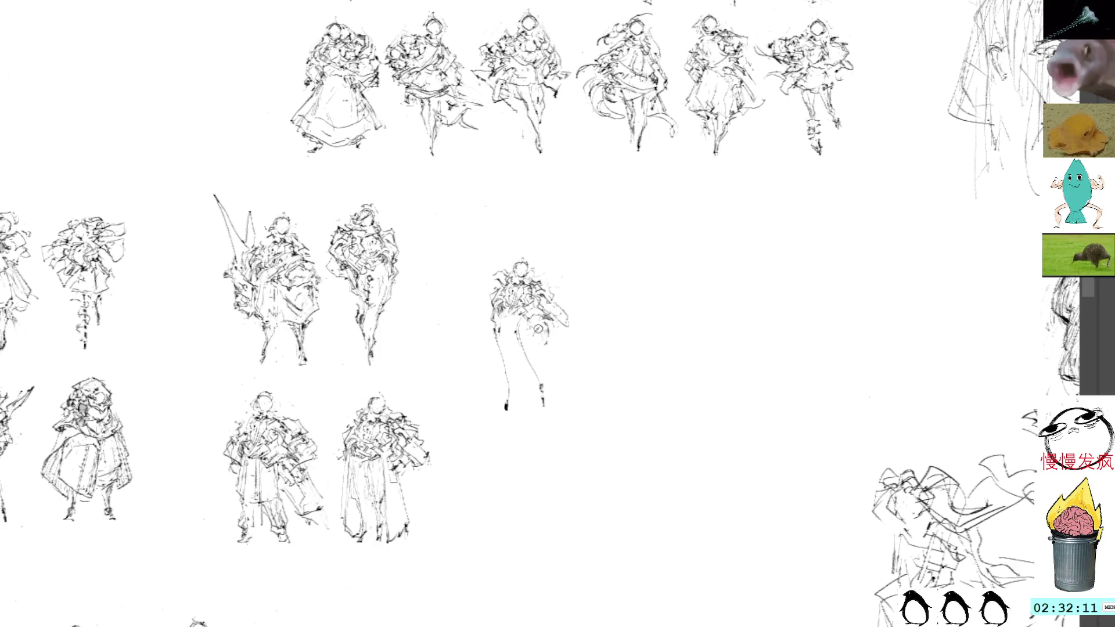
left_click_drag(517, 324, 550, 327)
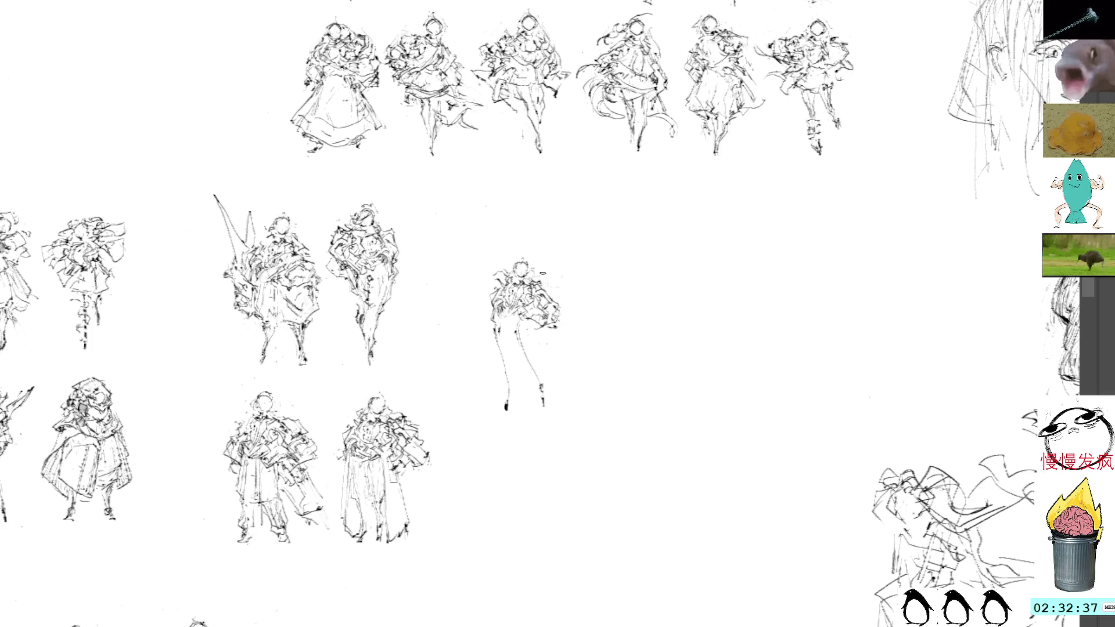
- Ink both of the figure's legs, dropping trial marks near the head
left_click_drag(492, 293, 478, 317)
mouse_move(502, 265)
left_mouse_down()
mouse_move(489, 274)
mouse_move(514, 255)
mouse_move(489, 288)
left_mouse_up()
key("ctrl+z")
key("ctrl+z")
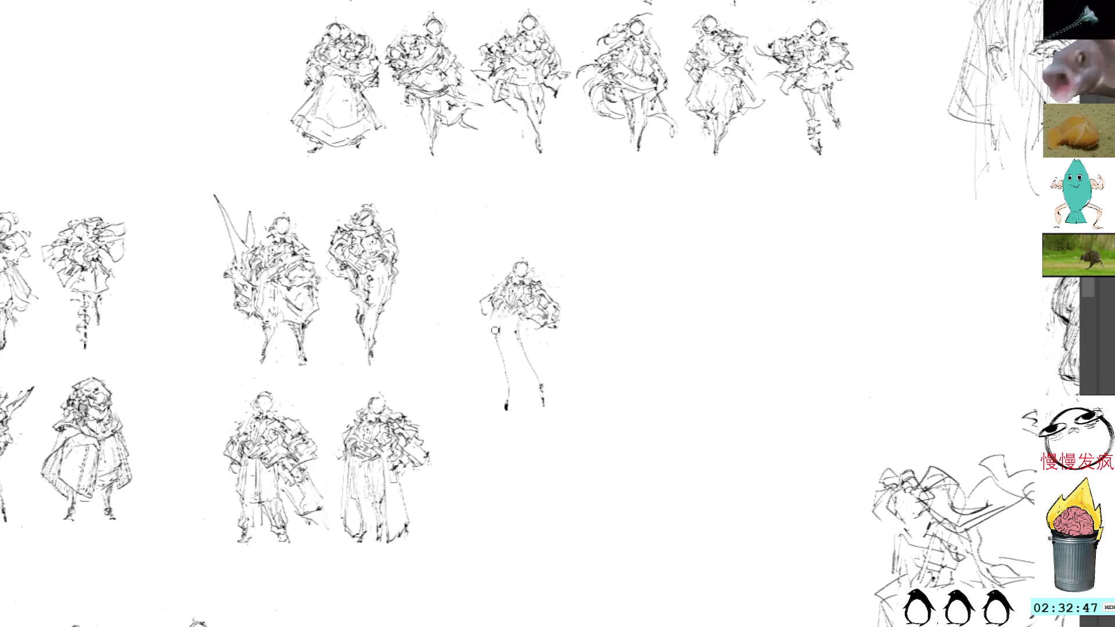
left_click_drag(493, 325, 507, 401)
left_click_drag(523, 330, 541, 389)
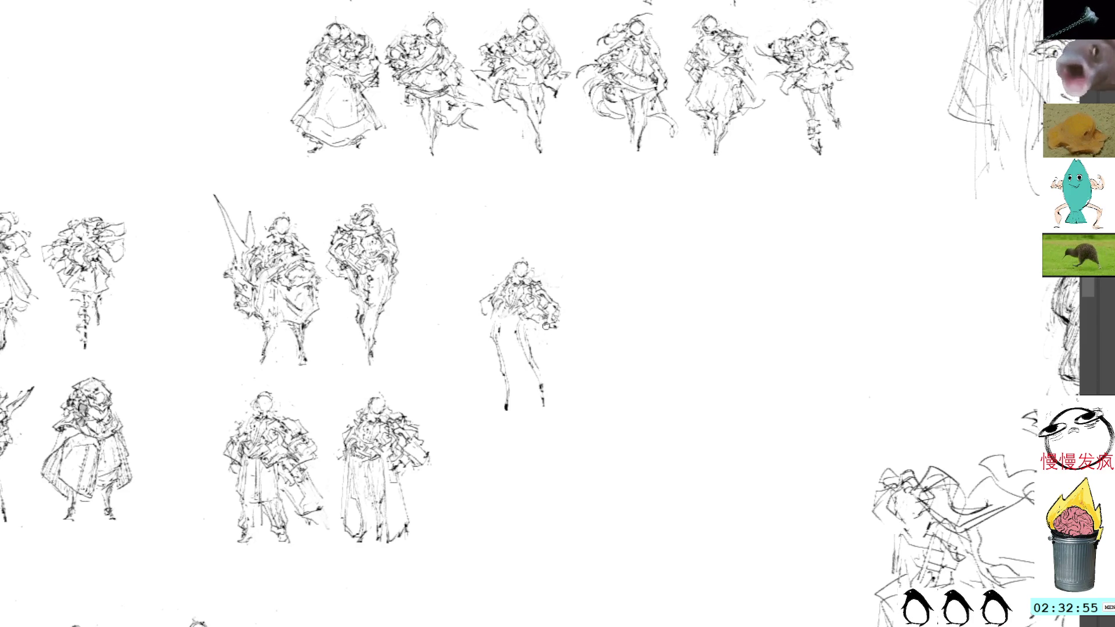
- Draw a long, dark diagonal sword from the hand toward the lower right
mouse_move(541, 325)
left_mouse_down()
mouse_move(581, 359)
mouse_move(532, 321)
left_mouse_up()
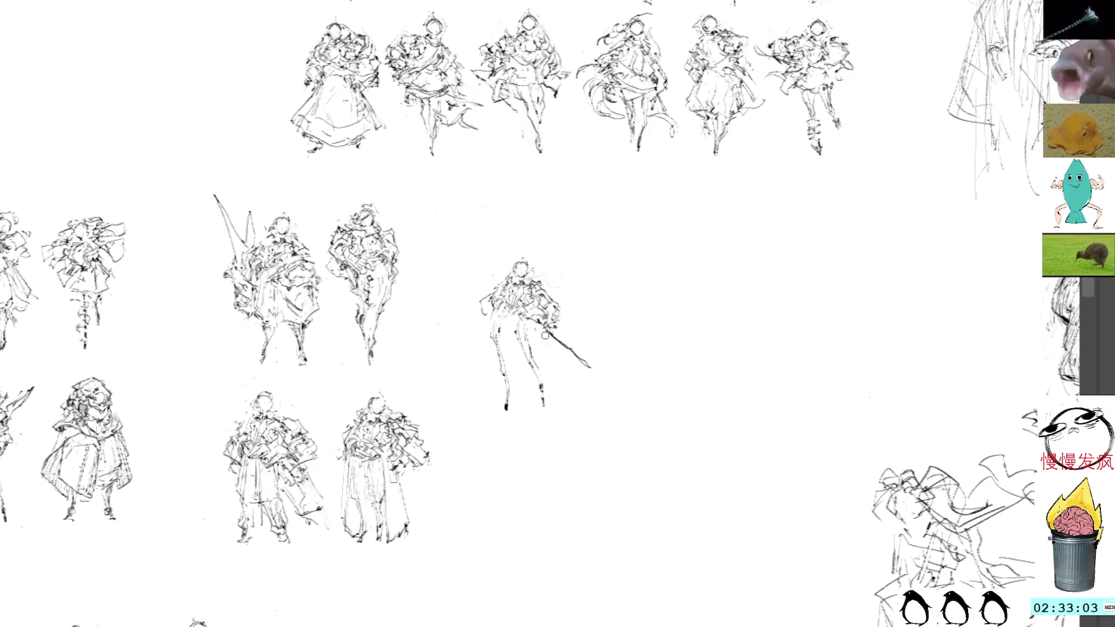
key("ctrl+z")
key("ctrl+z")
key("ctrl+shift+z")
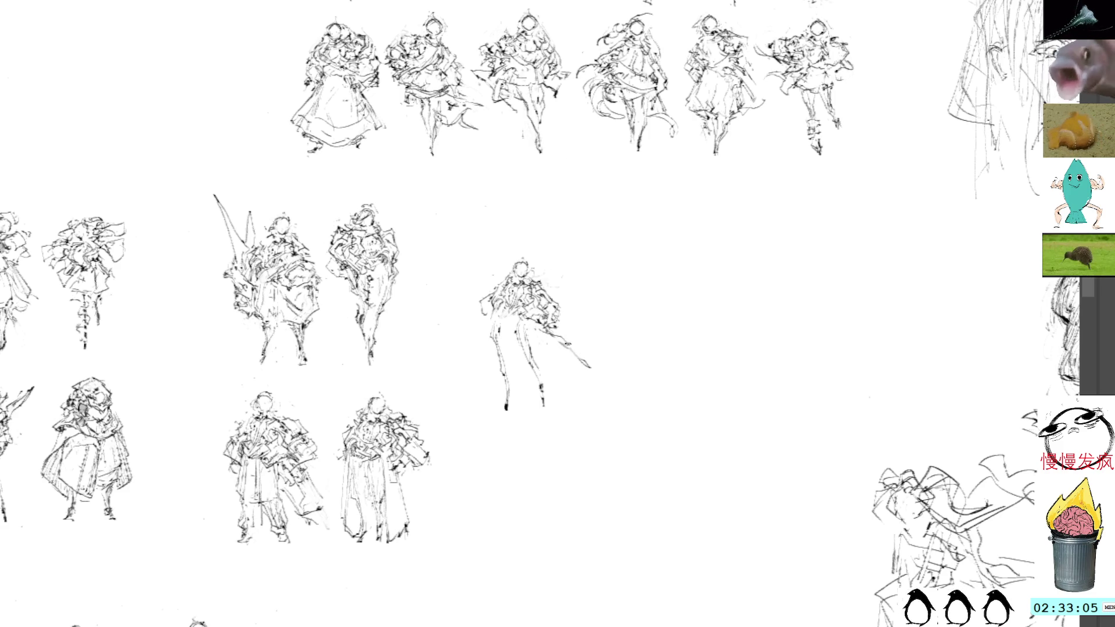
left_click_drag(544, 335, 589, 364)
key("ctrl+z")
key("ctrl+shift+z")
left_click_drag(556, 332, 564, 325)
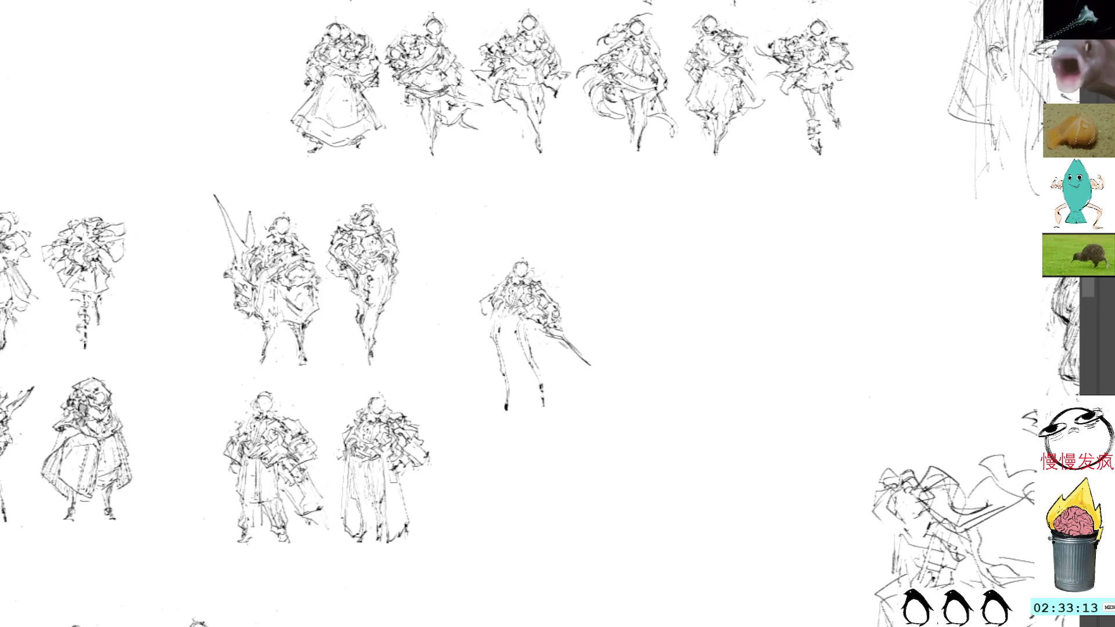
mouse_move(556, 332)
left_mouse_down()
mouse_move(559, 317)
mouse_move(567, 334)
left_mouse_up()
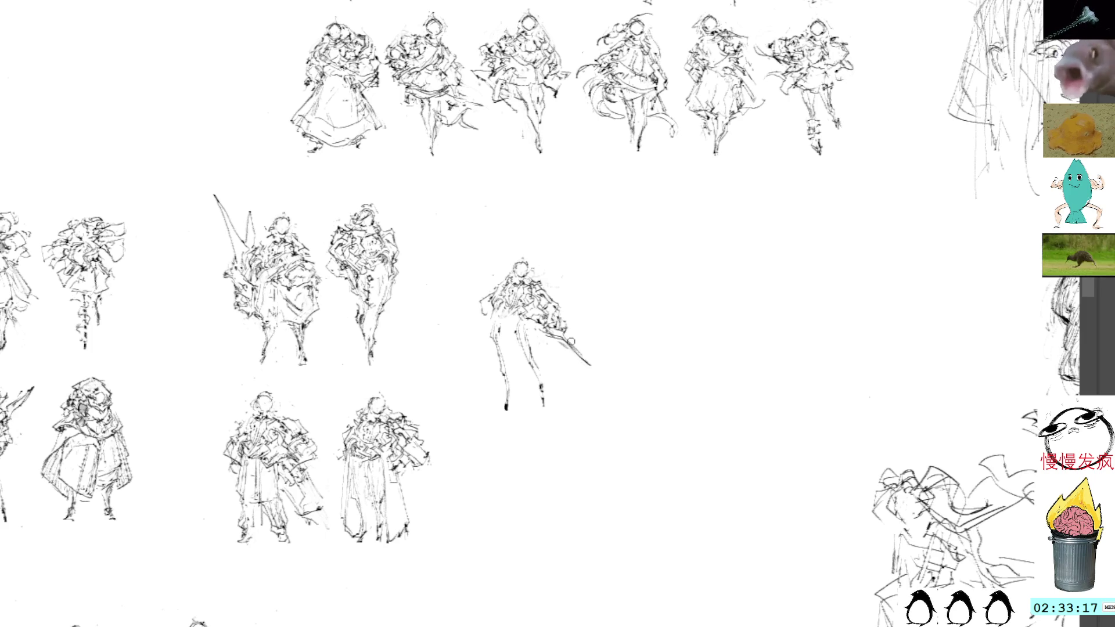
left_click_drag(559, 342, 599, 370)
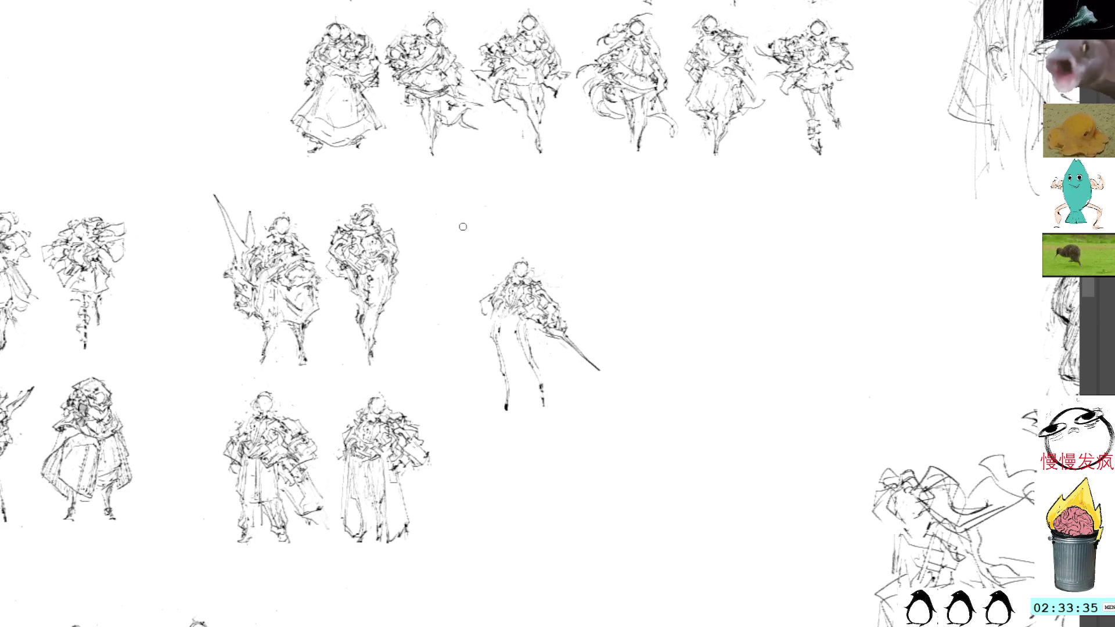
mouse_move(525, 322)
left_mouse_down()
mouse_move(516, 363)
mouse_move(513, 333)
left_mouse_up()
- Drop the leg hatching trial and begin transforming the sword figure
key("ctrl+z")
key("ctrl+z")
key("ctrl+z")
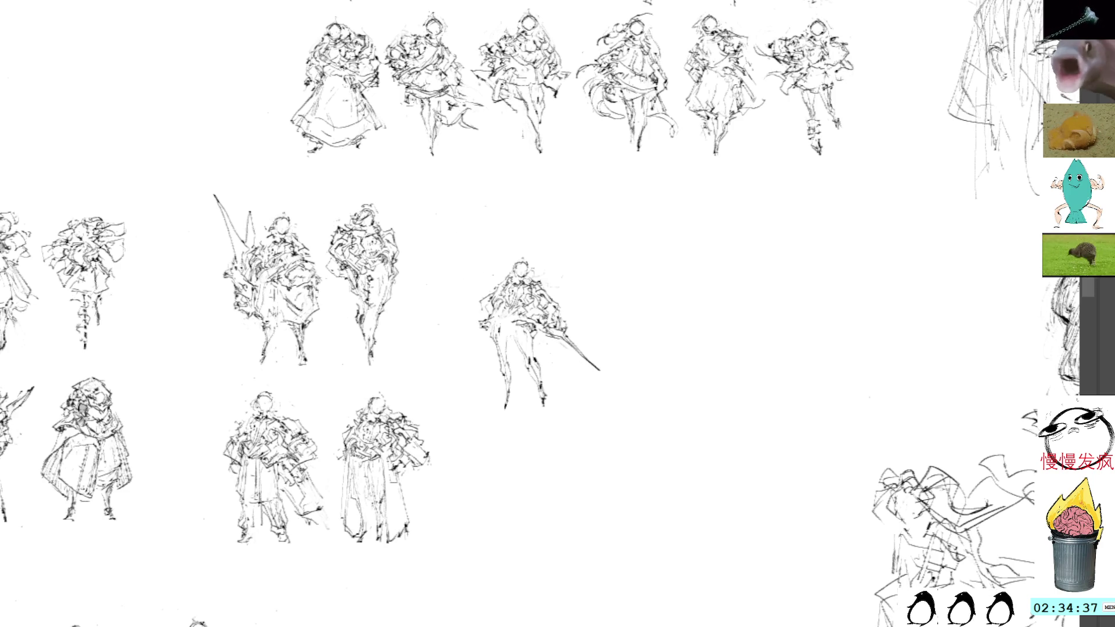
key("ctrl+t")
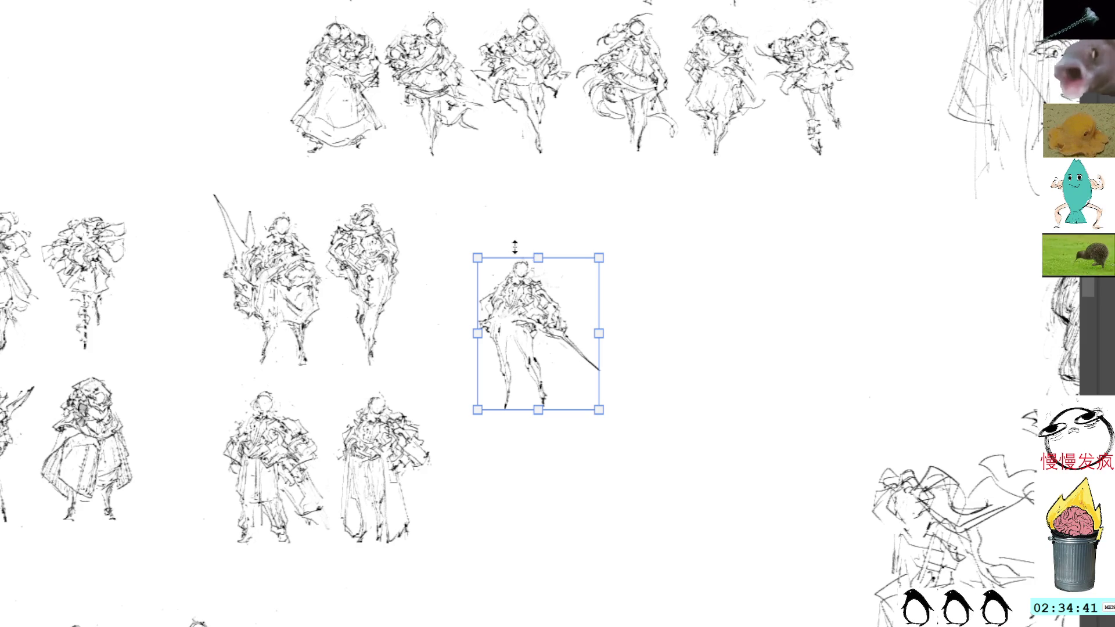
- Move the sword figure down-left beside the two robed figures in the lower row
left_click_drag(533, 302, 492, 428)
key("Return")
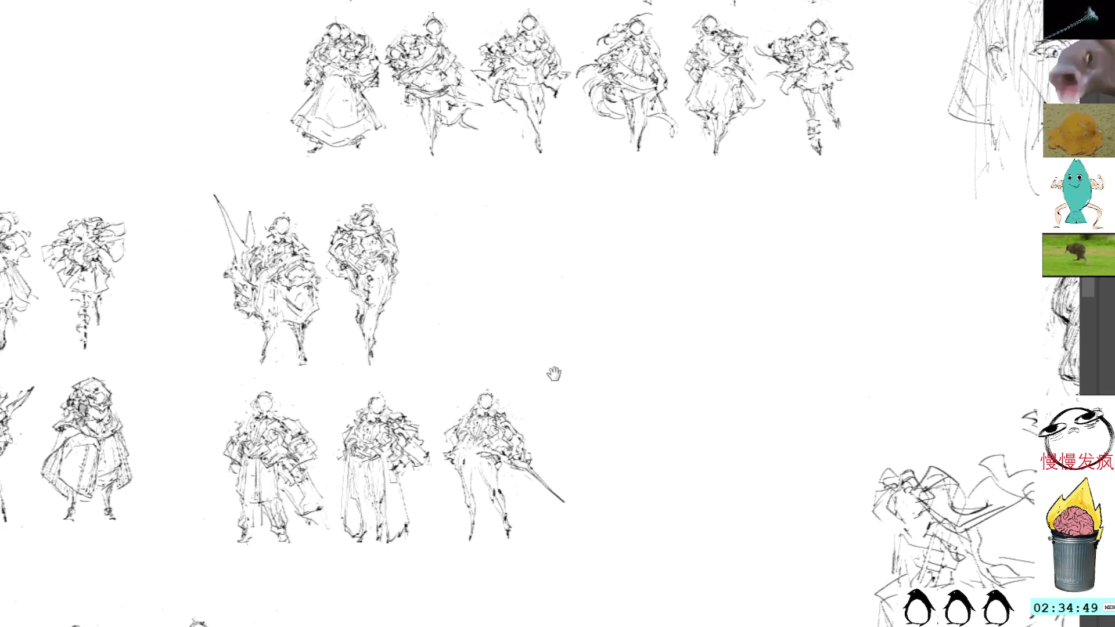
left_click_drag(552, 373, 515, 314)
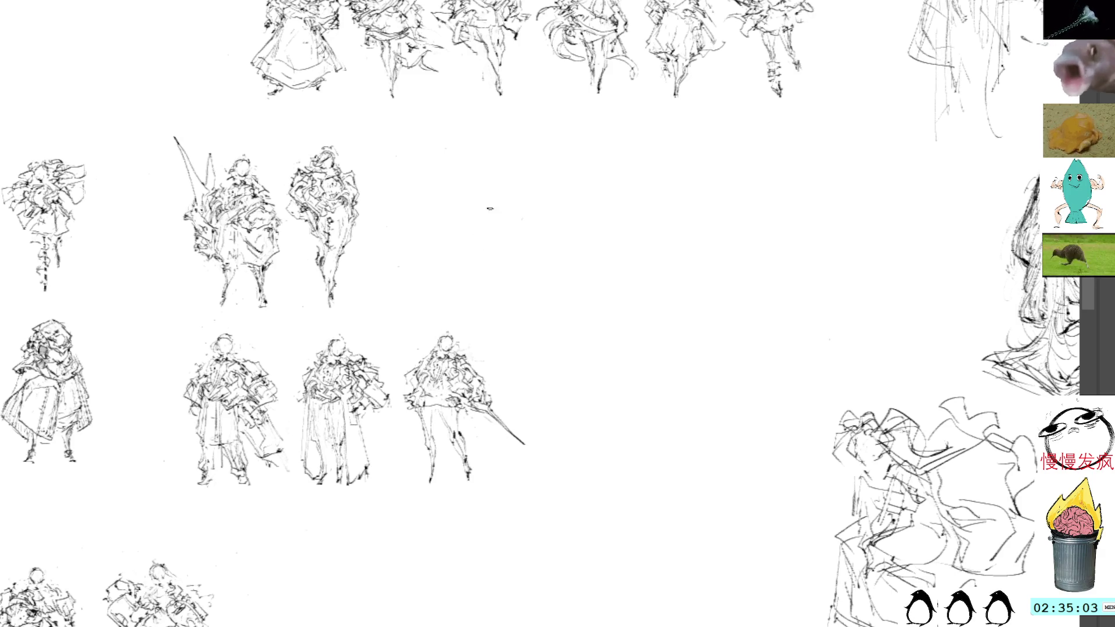
- Paste a horizontally mirrored copy of the cloaked figure at the middle row's end
mouse_move(480, 199)
left_mouse_down()
mouse_move(481, 244)
mouse_move(472, 239)
left_mouse_up()
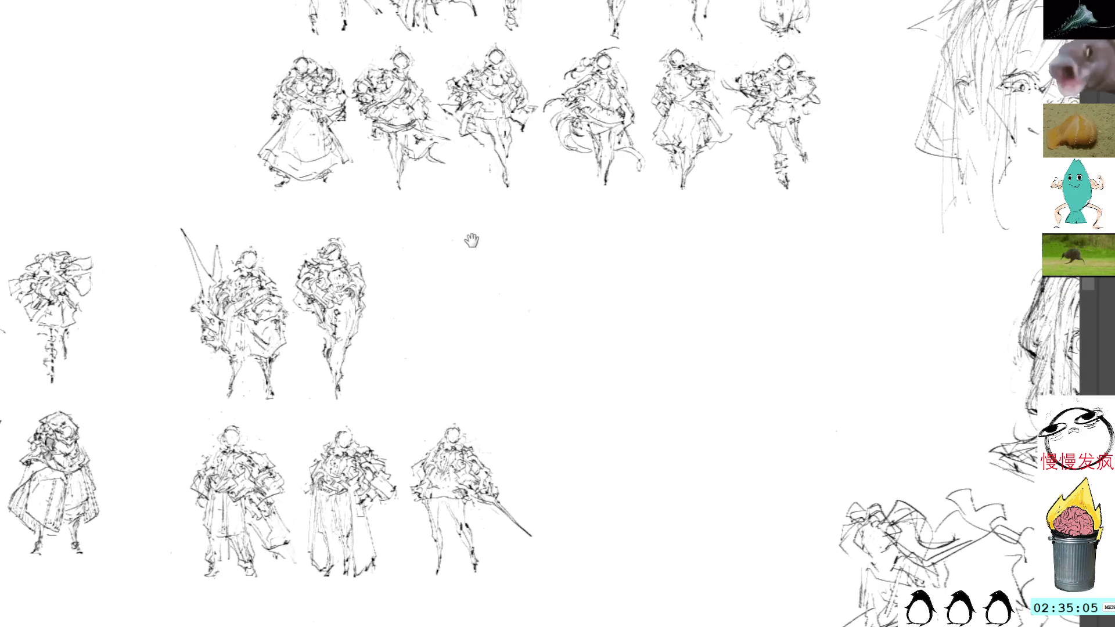
key("ctrl+v")
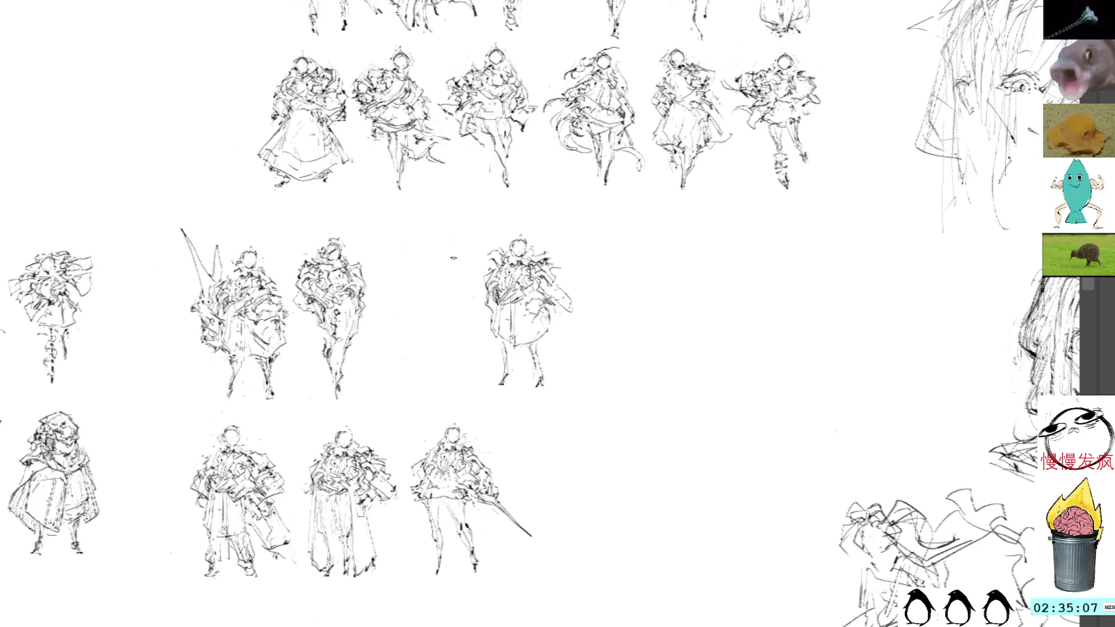
mouse_move(521, 293)
left_mouse_down()
mouse_move(440, 295)
mouse_move(450, 274)
mouse_move(472, 291)
left_mouse_up()
key("ctrl+shift+h")
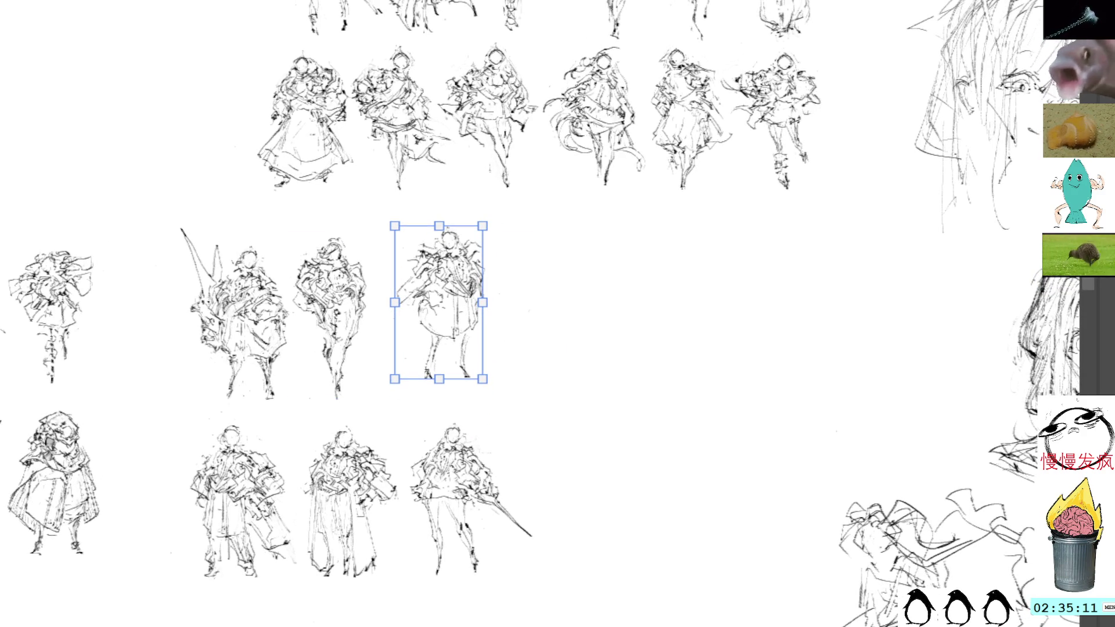